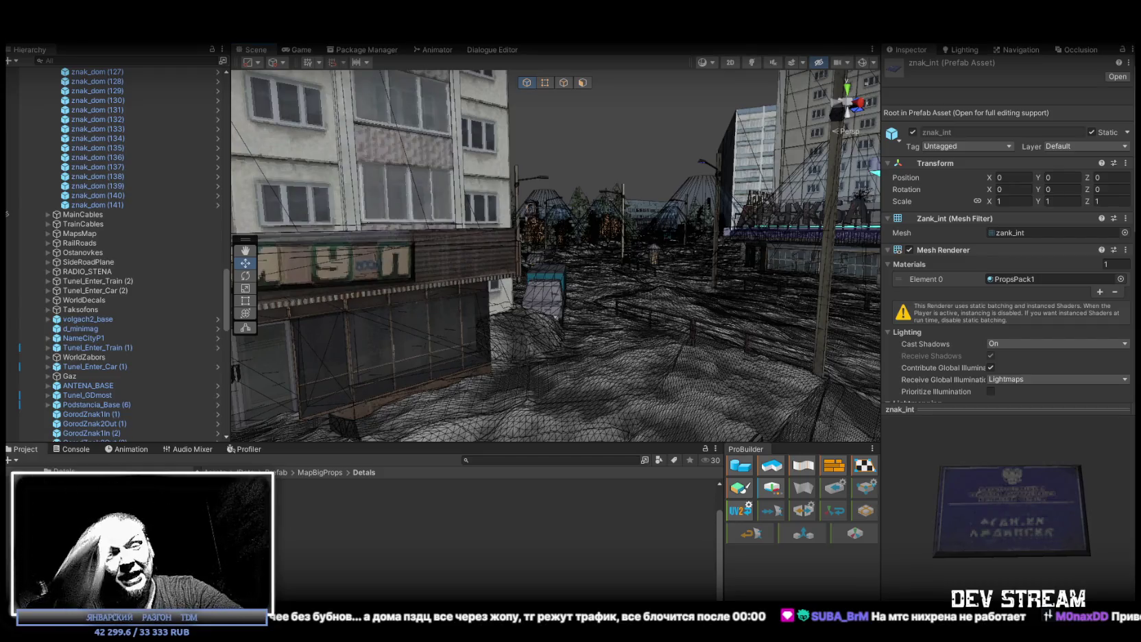
# Step: Orbit around the brick building and frame the street sign mounted on it
pyautogui.moveTo(733, 406)
pyautogui.mouseDown()
pyautogui.moveTo(686, 353)
pyautogui.moveTo(479, 342)
pyautogui.moveTo(577, 371)
pyautogui.moveTo(579, 318)
pyautogui.moveTo(467, 329)
pyautogui.moveTo(541, 314)
pyautogui.mouseUp()
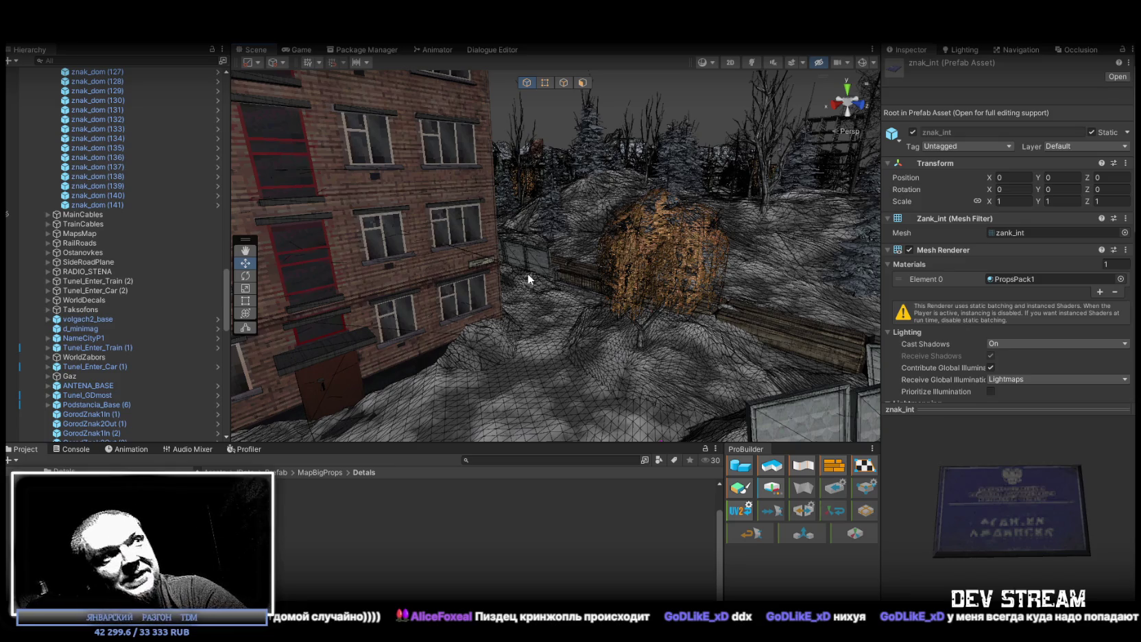
pyautogui.moveTo(678, 278)
pyautogui.mouseDown()
pyautogui.moveTo(652, 267)
pyautogui.moveTo(728, 280)
pyautogui.moveTo(422, 329)
pyautogui.mouseUp()
pyautogui.click(382, 320)
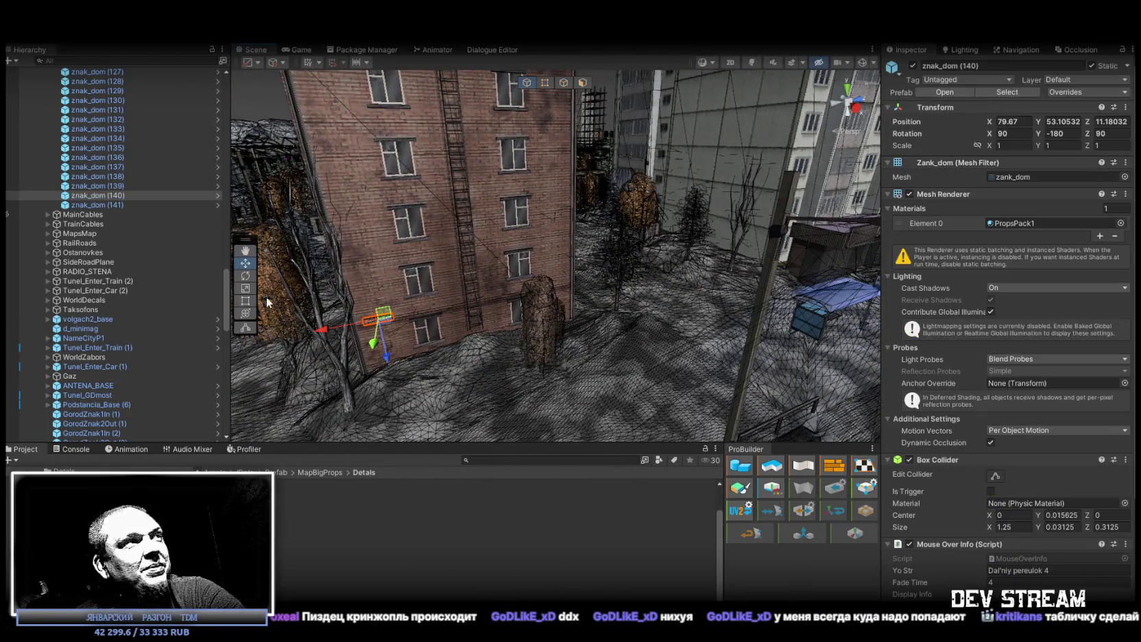
pyautogui.doubleClick(103, 204)
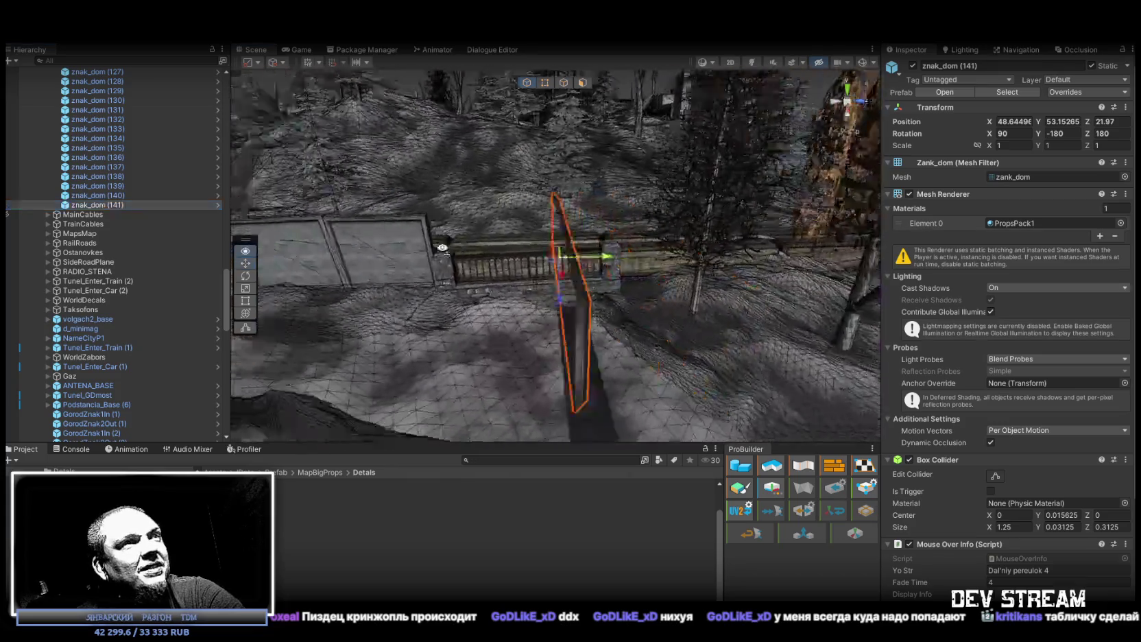
pyautogui.moveTo(442, 248)
pyautogui.mouseDown()
pyautogui.moveTo(526, 273)
pyautogui.moveTo(474, 249)
pyautogui.moveTo(479, 282)
pyautogui.mouseUp()
# Step: Duplicate znak_dom (140) and place the copy, znak_dom (142), on another building's wall, rotated 180 on Z
pyautogui.click(467, 246)
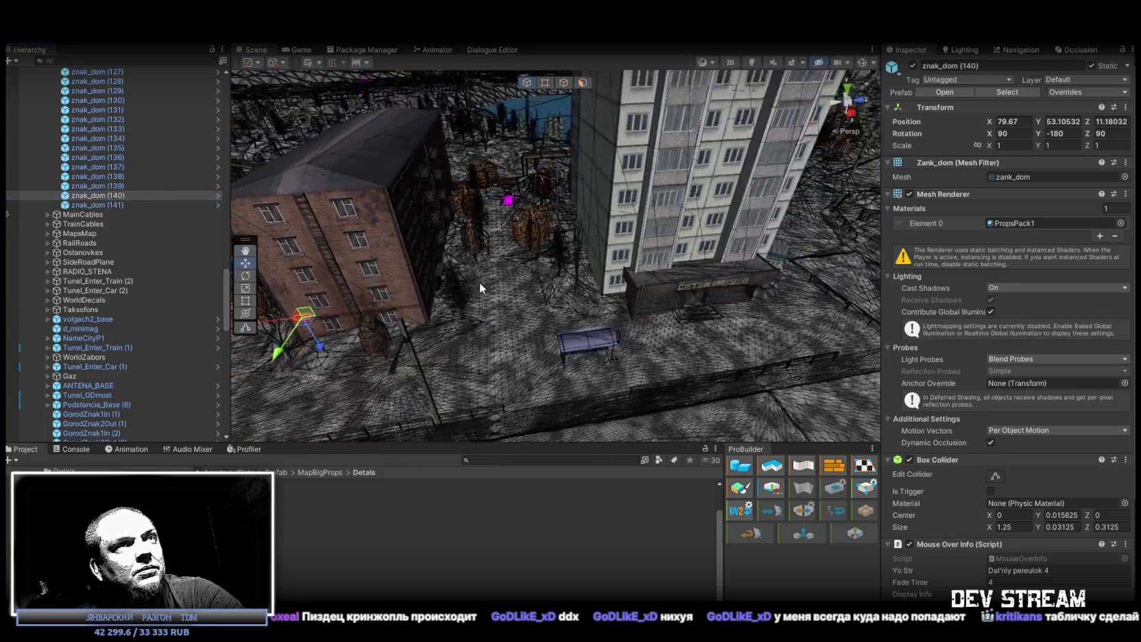
pyautogui.hotkey('ctrl', 'd')
pyautogui.moveTo(310, 317)
pyautogui.mouseDown()
pyautogui.moveTo(764, 302)
pyautogui.moveTo(765, 264)
pyautogui.moveTo(812, 250)
pyautogui.moveTo(568, 320)
pyautogui.moveTo(707, 341)
pyautogui.moveTo(609, 285)
pyautogui.moveTo(521, 274)
pyautogui.moveTo(573, 192)
pyautogui.moveTo(610, 185)
pyautogui.moveTo(712, 250)
pyautogui.moveTo(932, 275)
pyautogui.mouseUp()
pyautogui.press('e')
pyautogui.press('w')
pyautogui.press('f')
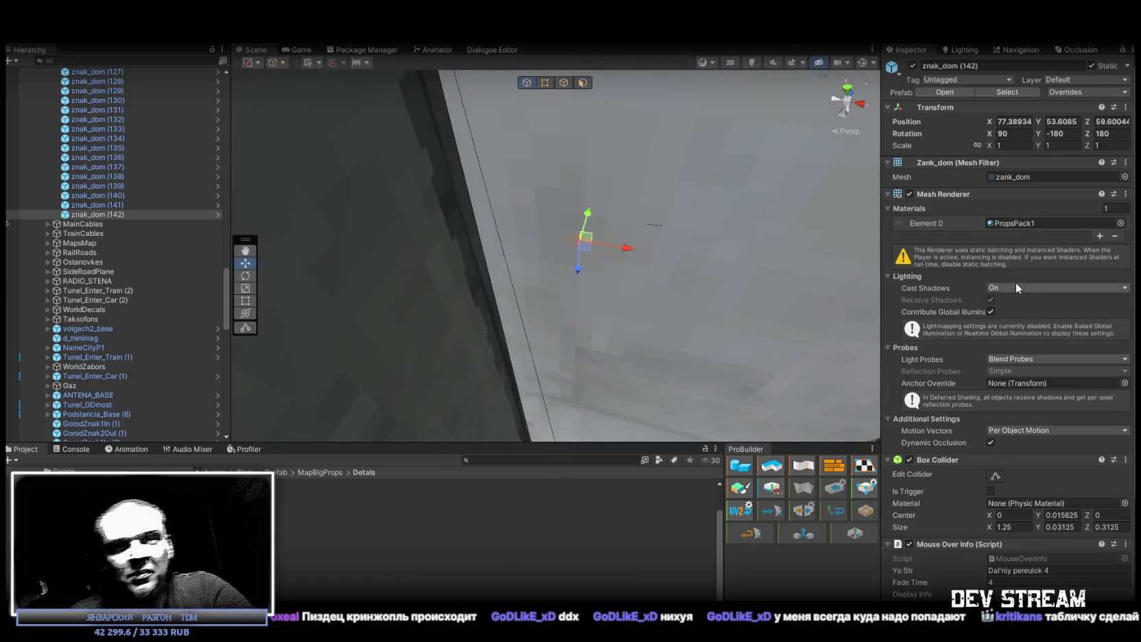
# Step: Select sign znak_dom (143) and rotate it to Z 0
pyautogui.moveTo(570, 297)
pyautogui.mouseDown()
pyautogui.moveTo(487, 227)
pyautogui.moveTo(695, 226)
pyautogui.moveTo(577, 234)
pyautogui.moveTo(570, 296)
pyautogui.moveTo(594, 261)
pyautogui.moveTo(210, 277)
pyautogui.mouseUp()
pyautogui.click(644, 214)
pyautogui.press('e')
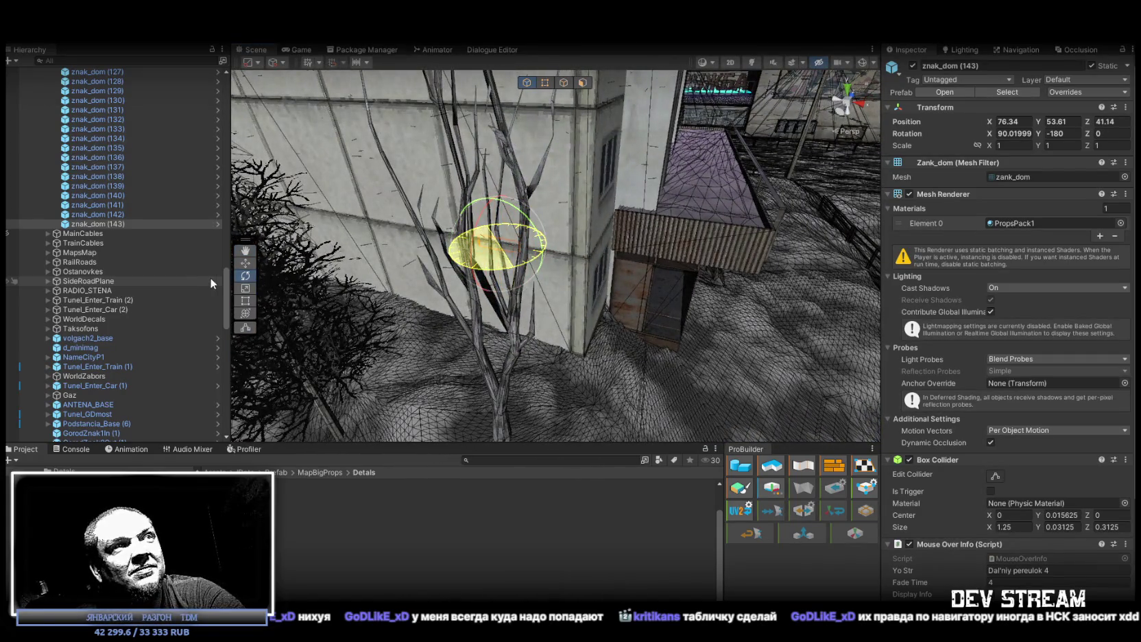
pyautogui.moveTo(431, 276)
pyautogui.mouseDown()
pyautogui.moveTo(499, 237)
pyautogui.moveTo(663, 281)
pyautogui.mouseUp()
pyautogui.press('w')
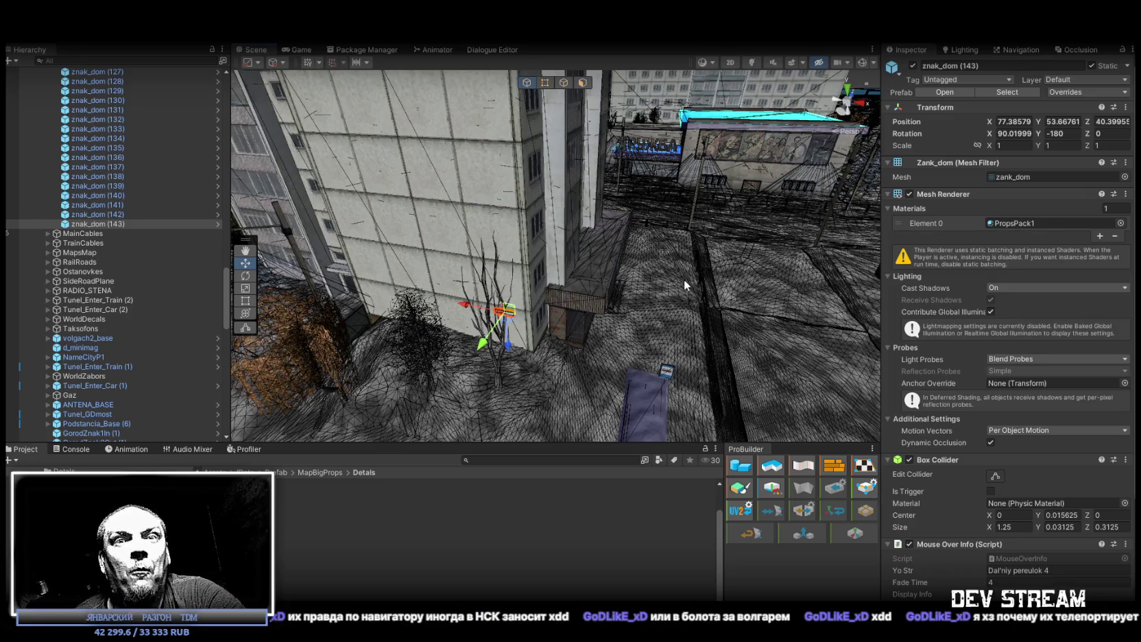
# Step: Set znak_dom (143) flat against the wall and duplicate it as znak_dom (144)
pyautogui.moveTo(494, 207)
pyautogui.mouseDown()
pyautogui.moveTo(542, 251)
pyautogui.moveTo(564, 240)
pyautogui.mouseUp()
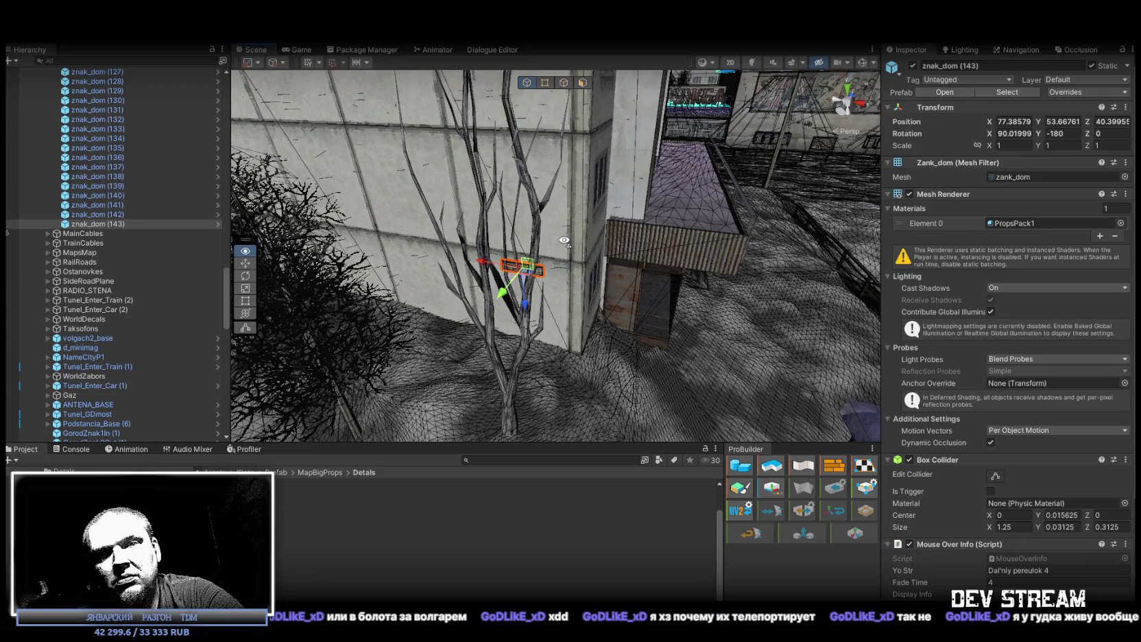
pyautogui.moveTo(563, 240)
pyautogui.mouseDown()
pyautogui.moveTo(650, 241)
pyautogui.moveTo(631, 217)
pyautogui.moveTo(584, 237)
pyautogui.moveTo(583, 252)
pyautogui.mouseUp()
pyautogui.moveTo(582, 251)
pyautogui.mouseDown()
pyautogui.moveTo(484, 307)
pyautogui.moveTo(679, 244)
pyautogui.moveTo(484, 271)
pyautogui.mouseUp()
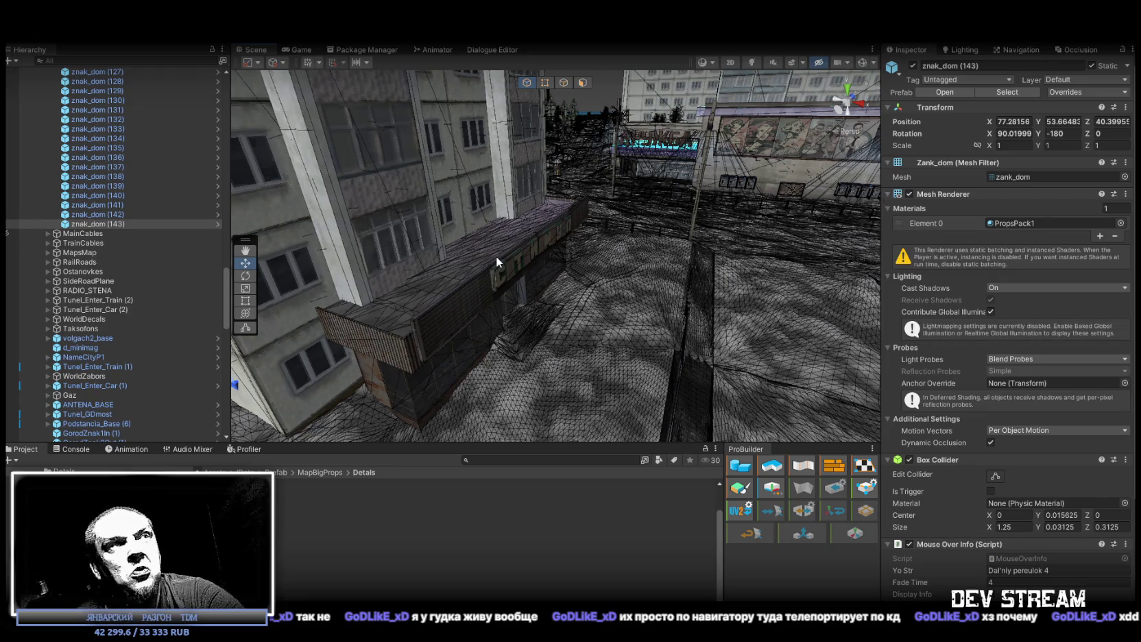
pyautogui.moveTo(496, 256)
pyautogui.mouseDown()
pyautogui.moveTo(696, 262)
pyautogui.moveTo(409, 298)
pyautogui.moveTo(630, 234)
pyautogui.moveTo(365, 217)
pyautogui.moveTo(498, 253)
pyautogui.mouseUp()
pyautogui.hotkey('ctrl', 'd')
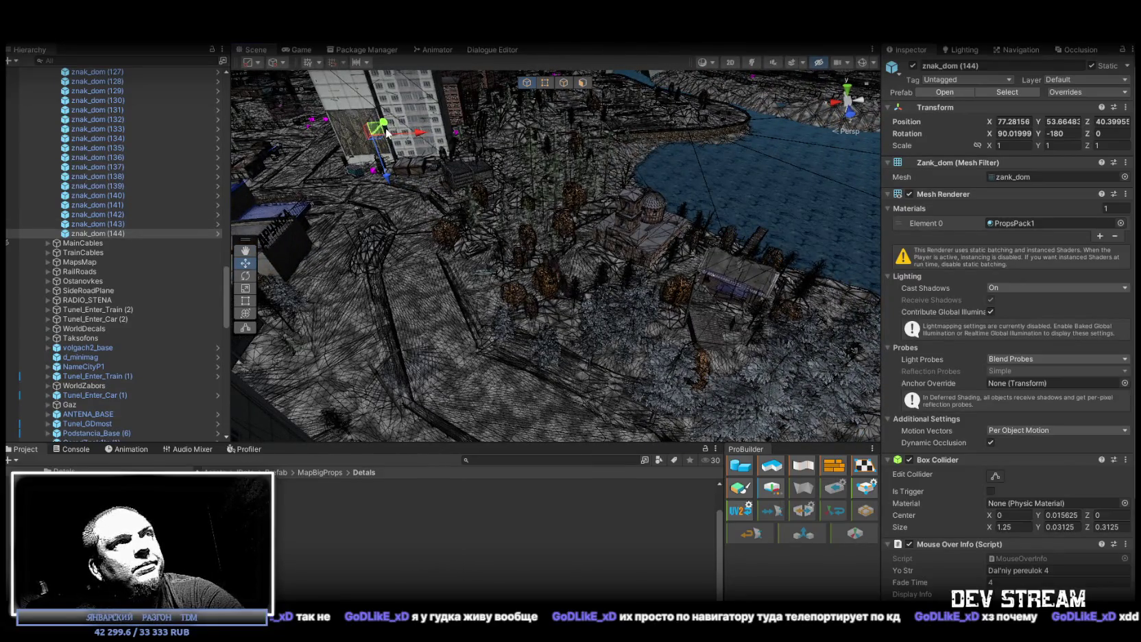
# Step: Move sign znak_dom (144) over to the wooden house
pyautogui.moveTo(381, 143)
pyautogui.mouseDown()
pyautogui.moveTo(753, 317)
pyautogui.moveTo(699, 267)
pyautogui.moveTo(791, 254)
pyautogui.mouseUp()
pyautogui.scroll(10, 791, 254)
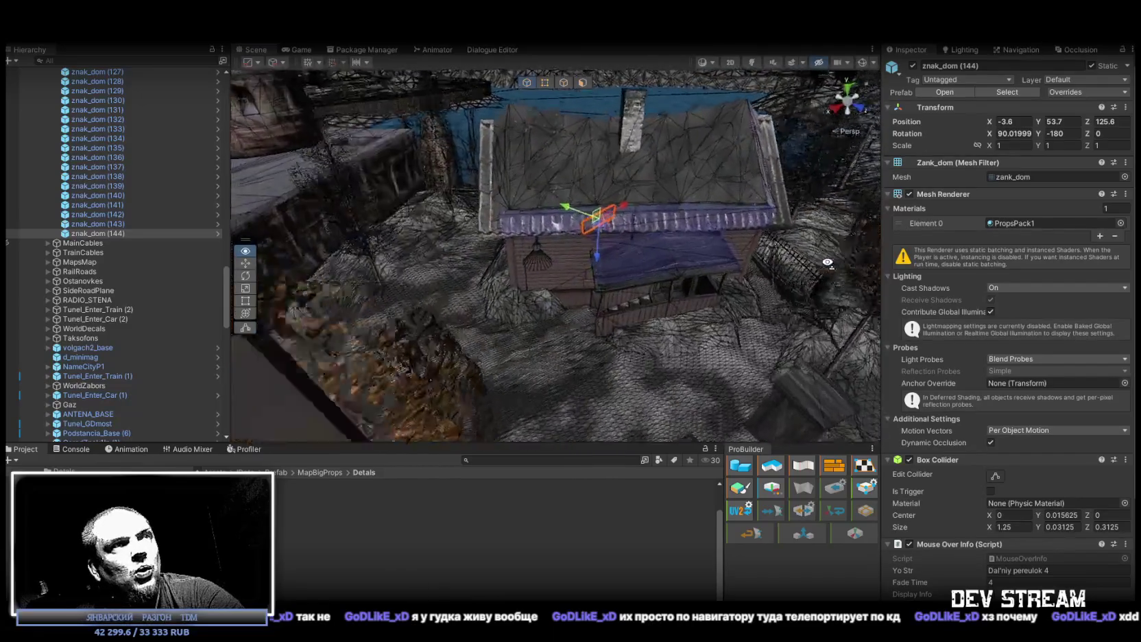
pyautogui.moveTo(816, 258); pyautogui.dragTo(796, 227)
pyautogui.scroll(-10, 796, 227)
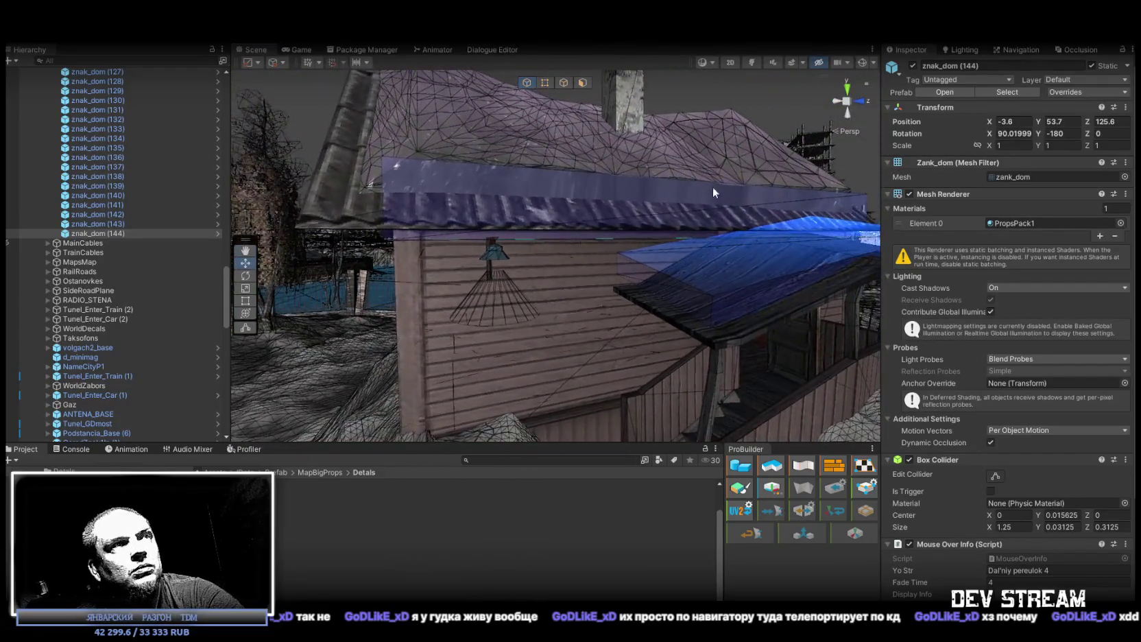
# Step: Rotate znak_dom (144) around Z and slide it onto the house wall beside the lamp
pyautogui.moveTo(749, 157); pyautogui.dragTo(899, 145)
pyautogui.press('e')
pyautogui.press('w')
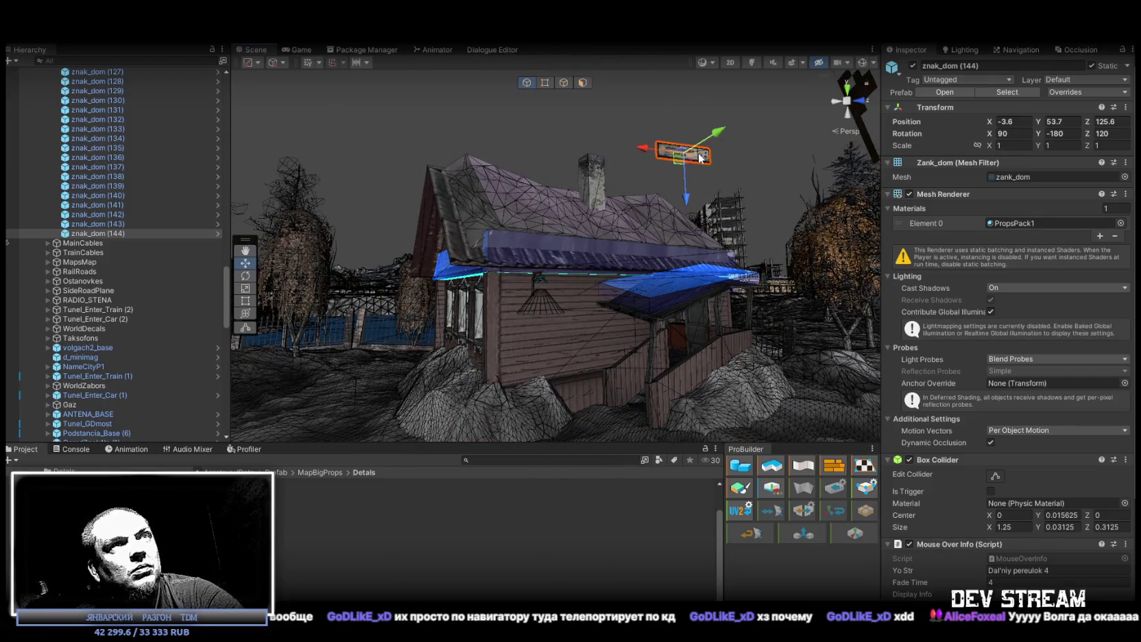
pyautogui.moveTo(683, 159); pyautogui.dragTo(513, 330)
pyautogui.scroll(5, 513, 330)
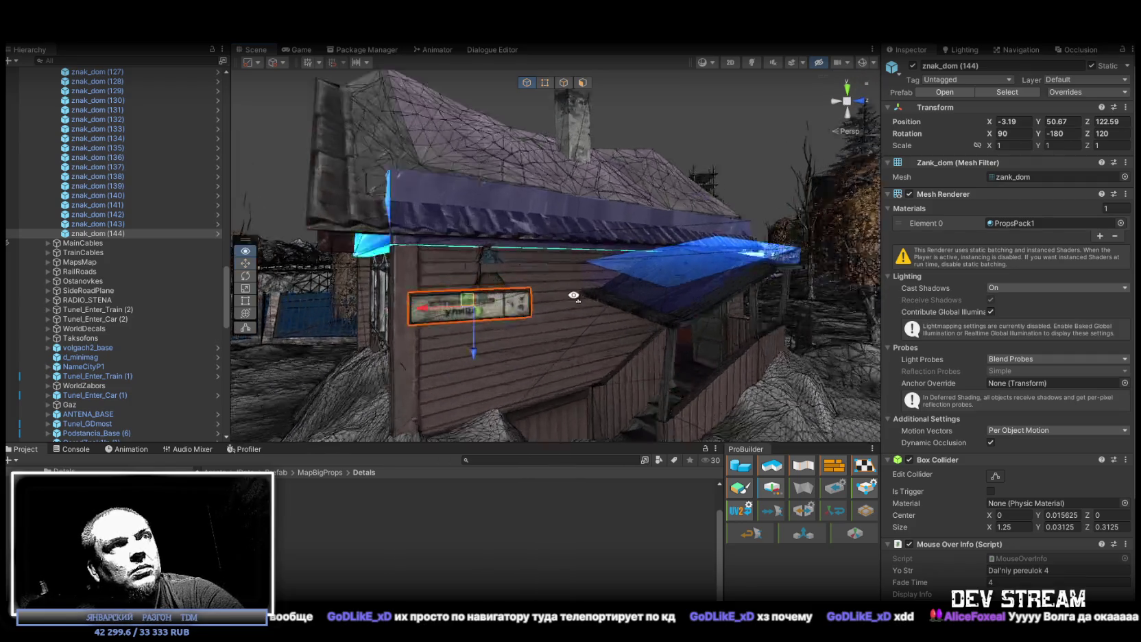
pyautogui.scroll(-5, 513, 331)
pyautogui.moveTo(484, 271)
pyautogui.mouseDown()
pyautogui.moveTo(525, 236)
pyautogui.moveTo(515, 217)
pyautogui.mouseUp()
pyautogui.press('f')
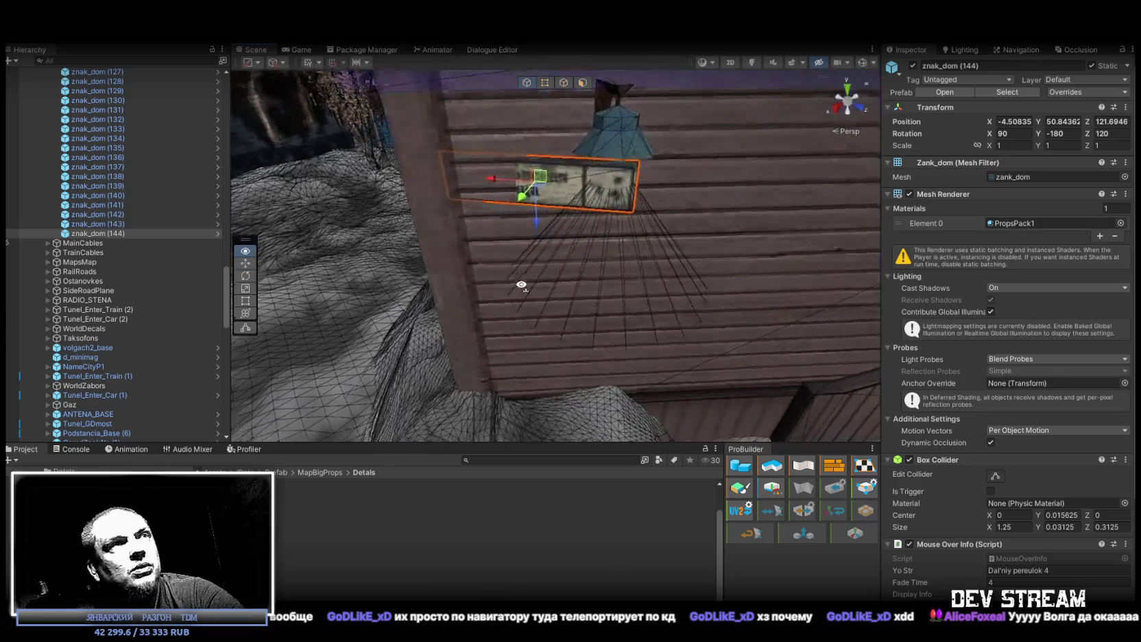
pyautogui.click(1105, 133)
# Step: Set znak_dom (144)'s Z rotation to 135 and slide it down and right on the wall
pyautogui.write('125')
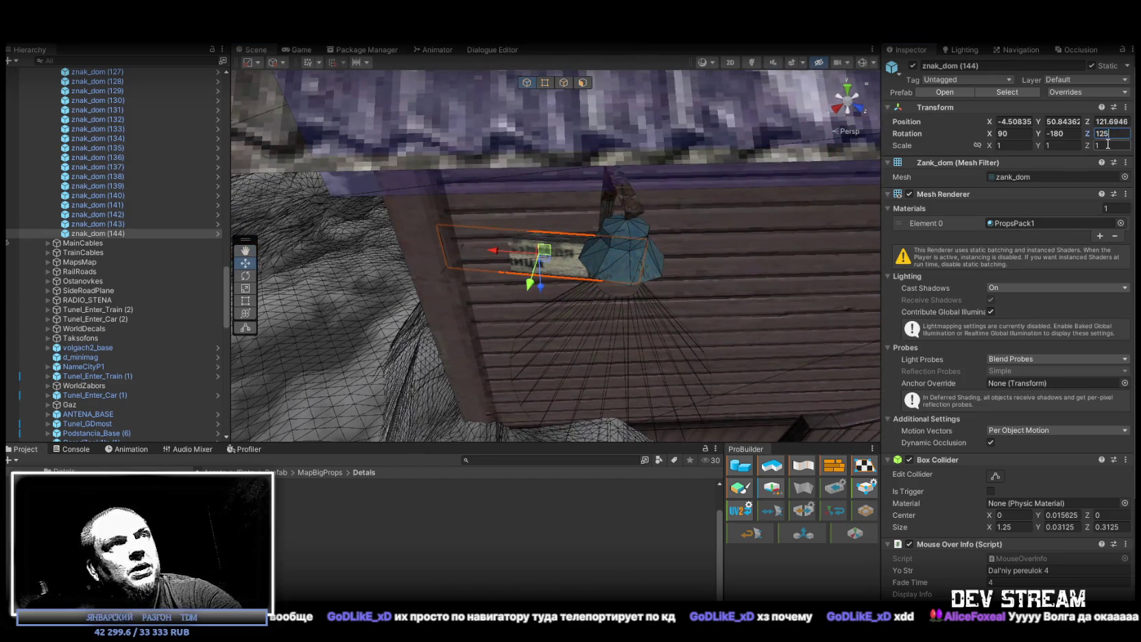
pyautogui.press('BackSpace')
pyautogui.press('BackSpace')
pyautogui.write('35')
pyautogui.press('Return')
pyautogui.moveTo(617, 205)
pyautogui.mouseDown()
pyautogui.moveTo(638, 197)
pyautogui.moveTo(666, 130)
pyautogui.moveTo(685, 72)
pyautogui.moveTo(675, 63)
pyautogui.moveTo(647, 118)
pyautogui.mouseUp()
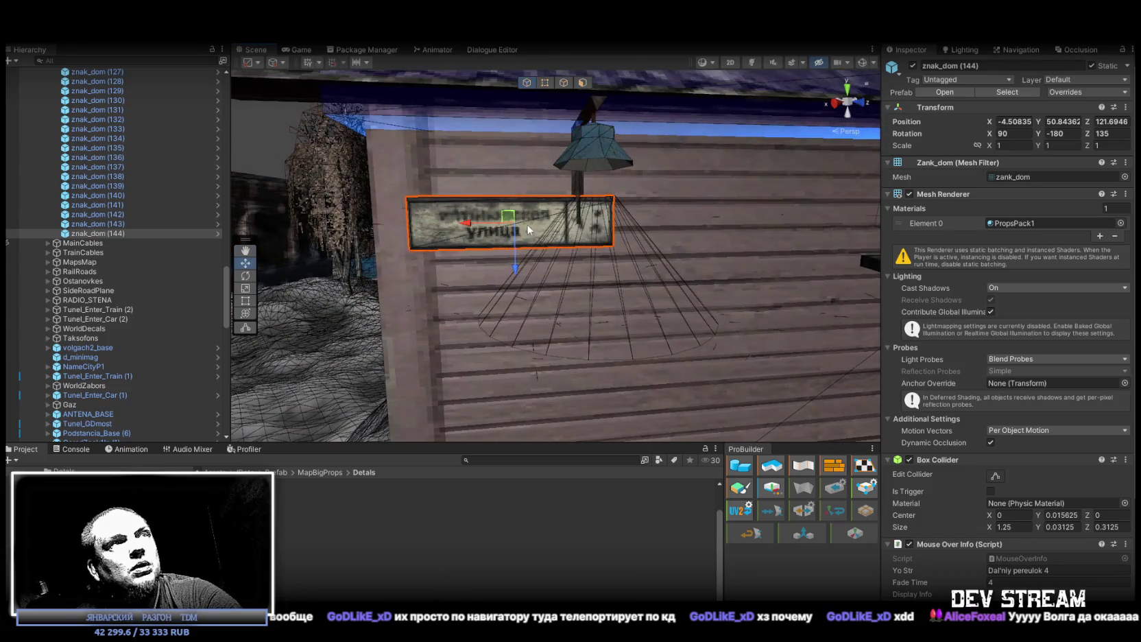
pyautogui.moveTo(509, 220)
pyautogui.mouseDown()
pyautogui.moveTo(548, 308)
pyautogui.moveTo(548, 279)
pyautogui.moveTo(617, 263)
pyautogui.moveTo(539, 218)
pyautogui.moveTo(535, 245)
pyautogui.moveTo(806, 319)
pyautogui.moveTo(611, 353)
pyautogui.moveTo(900, 266)
pyautogui.moveTo(579, 317)
pyautogui.moveTo(906, 330)
pyautogui.moveTo(736, 308)
pyautogui.moveTo(560, 244)
pyautogui.moveTo(354, 238)
pyautogui.moveTo(600, 232)
pyautogui.moveTo(879, 193)
pyautogui.mouseUp()
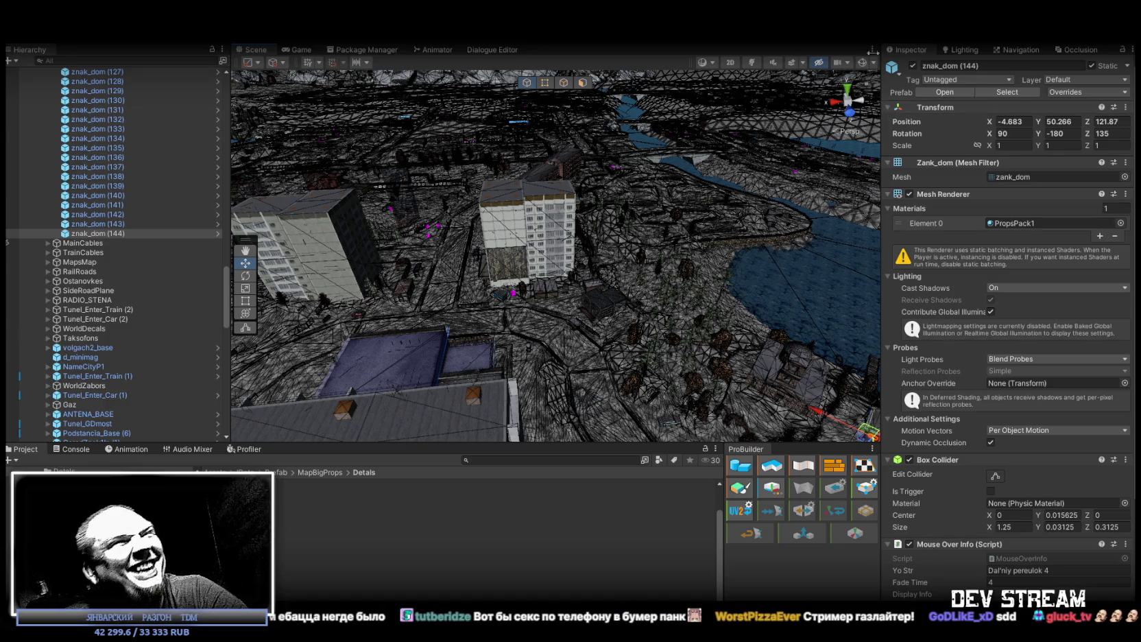
# Step: Duplicate znak_dom (142) and move the copy, znak_dom (145), onto the ДРУЖБА building wall
pyautogui.moveTo(747, 149)
pyautogui.mouseDown()
pyautogui.moveTo(686, 178)
pyautogui.moveTo(682, 203)
pyautogui.mouseUp()
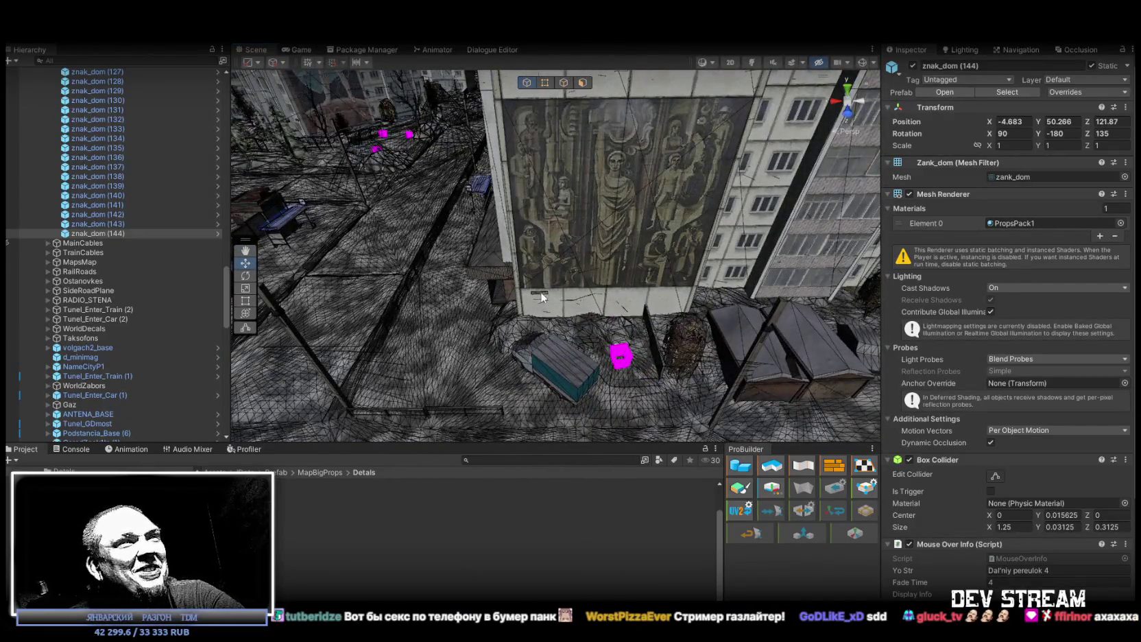
pyautogui.click(538, 297)
pyautogui.press('f')
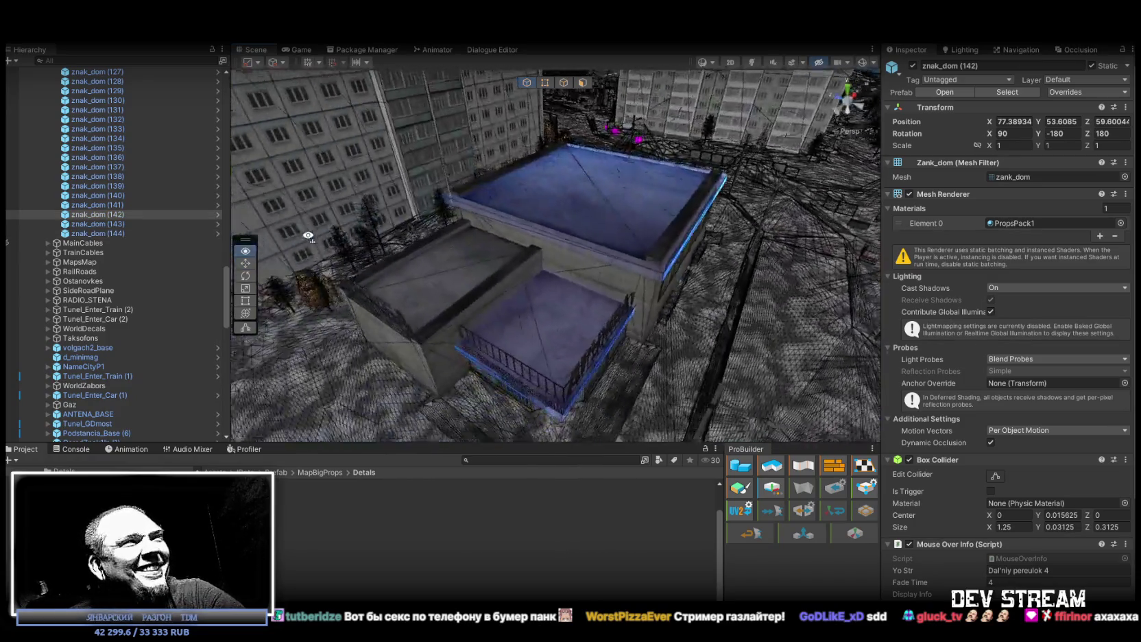
pyautogui.moveTo(331, 242)
pyautogui.mouseDown()
pyautogui.moveTo(412, 207)
pyautogui.moveTo(561, 247)
pyautogui.mouseUp()
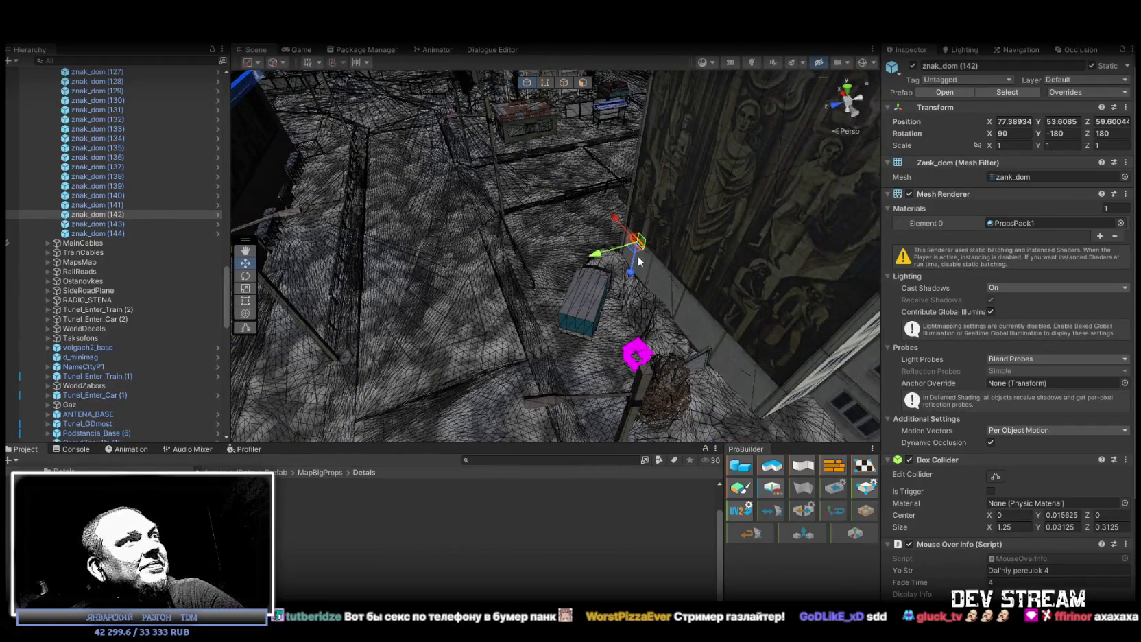
pyautogui.hotkey('ctrl', 'd')
pyautogui.moveTo(636, 241)
pyautogui.mouseDown()
pyautogui.moveTo(295, 189)
pyautogui.moveTo(314, 165)
pyautogui.moveTo(411, 165)
pyautogui.moveTo(519, 193)
pyautogui.moveTo(633, 250)
pyautogui.mouseUp()
# Step: Reset znak_dom (145)'s Rotation Z to 0 in the Inspector
pyautogui.press('e')
pyautogui.moveTo(669, 314)
pyautogui.mouseDown()
pyautogui.moveTo(1008, 316)
pyautogui.moveTo(962, 305)
pyautogui.mouseUp()
pyautogui.click(1115, 132)
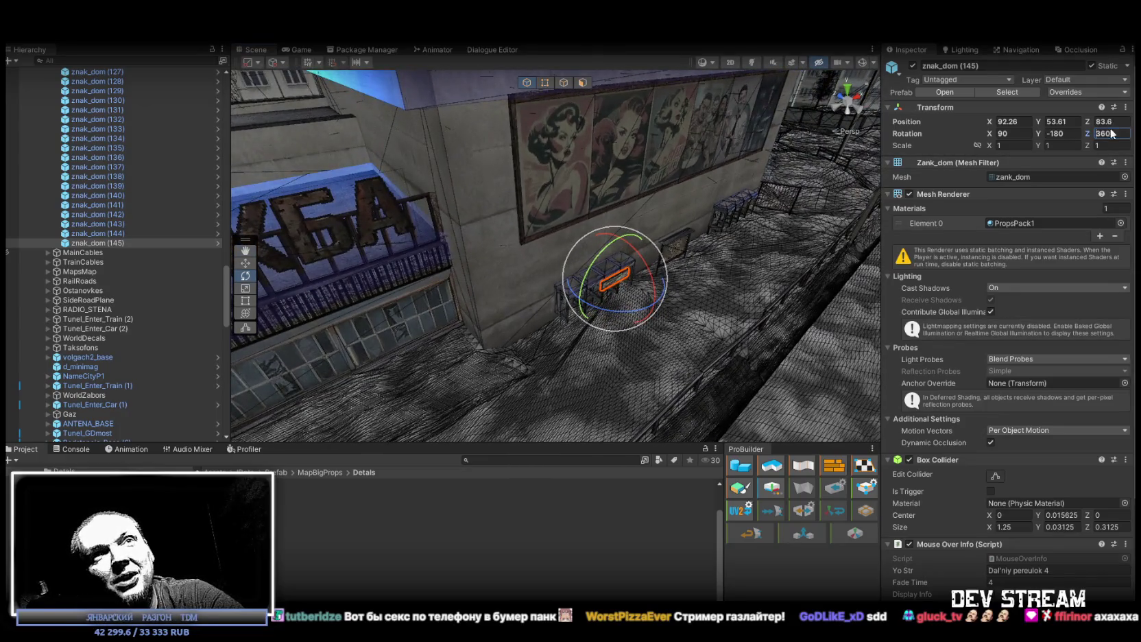
pyautogui.write('0')
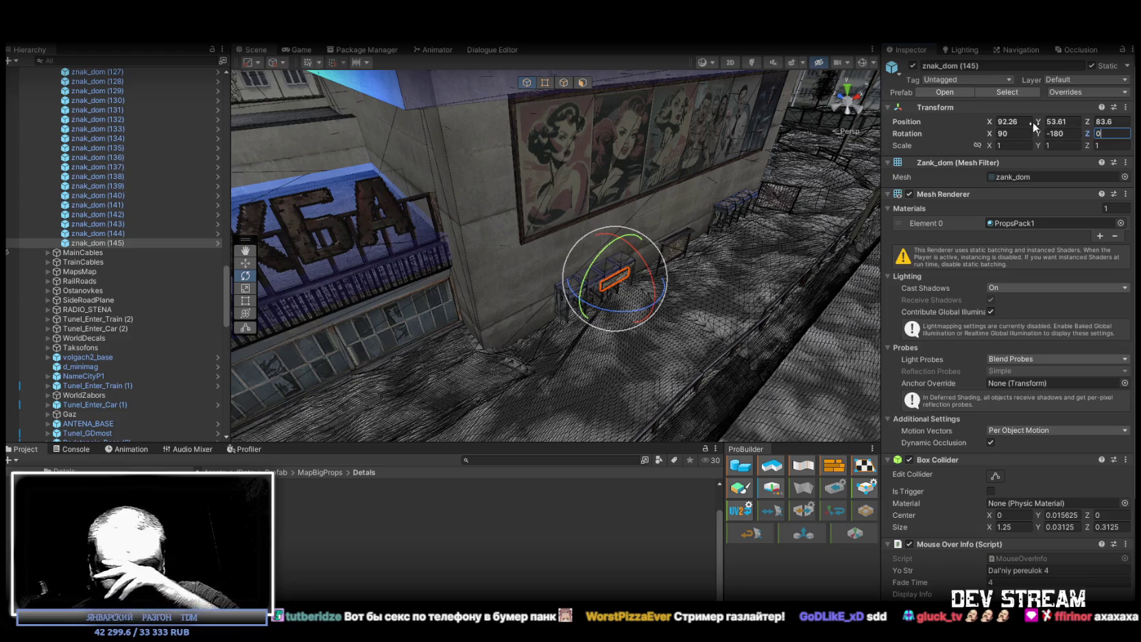
pyautogui.moveTo(698, 270)
pyautogui.mouseDown()
pyautogui.moveTo(738, 283)
pyautogui.moveTo(736, 257)
pyautogui.moveTo(657, 247)
pyautogui.moveTo(597, 196)
pyautogui.moveTo(474, 192)
pyautogui.moveTo(408, 216)
pyautogui.moveTo(692, 259)
pyautogui.moveTo(637, 236)
pyautogui.moveTo(356, 245)
pyautogui.moveTo(421, 243)
pyautogui.moveTo(343, 158)
pyautogui.moveTo(596, 255)
pyautogui.moveTo(579, 245)
pyautogui.moveTo(467, 249)
pyautogui.moveTo(700, 258)
pyautogui.moveTo(672, 263)
pyautogui.mouseUp()
pyautogui.press('w')
# Step: Turn znak_dom (145) 90 degrees on Z, position it at the wall corner, and duplicate it
pyautogui.press('e')
pyautogui.moveTo(672, 263)
pyautogui.mouseDown()
pyautogui.moveTo(621, 254)
pyautogui.moveTo(593, 218)
pyautogui.moveTo(626, 209)
pyautogui.moveTo(792, 266)
pyautogui.moveTo(867, 256)
pyautogui.mouseUp()
pyautogui.press('w')
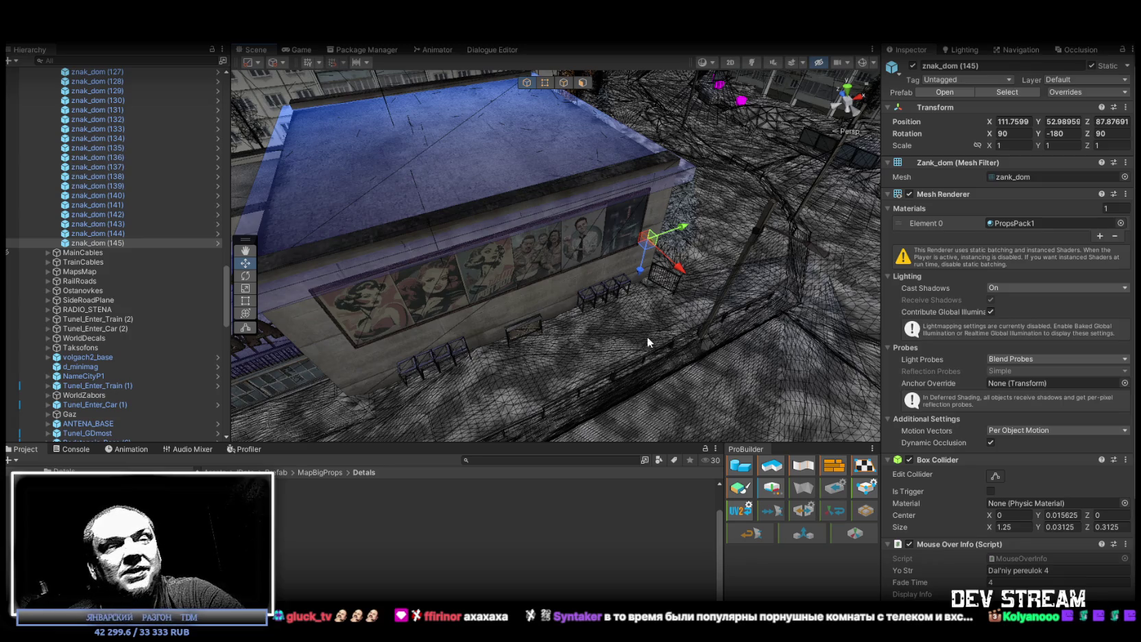
pyautogui.moveTo(721, 243)
pyautogui.mouseDown()
pyautogui.moveTo(572, 156)
pyautogui.moveTo(486, 178)
pyautogui.moveTo(904, 227)
pyautogui.moveTo(720, 183)
pyautogui.moveTo(528, 370)
pyautogui.moveTo(558, 337)
pyautogui.moveTo(613, 316)
pyautogui.mouseUp()
pyautogui.hotkey('ctrl', 'd')
# Step: Rotate znak_dom (146) to Z -90 and set it on the ДРУЖБА wall beside the barred window
pyautogui.press('f')
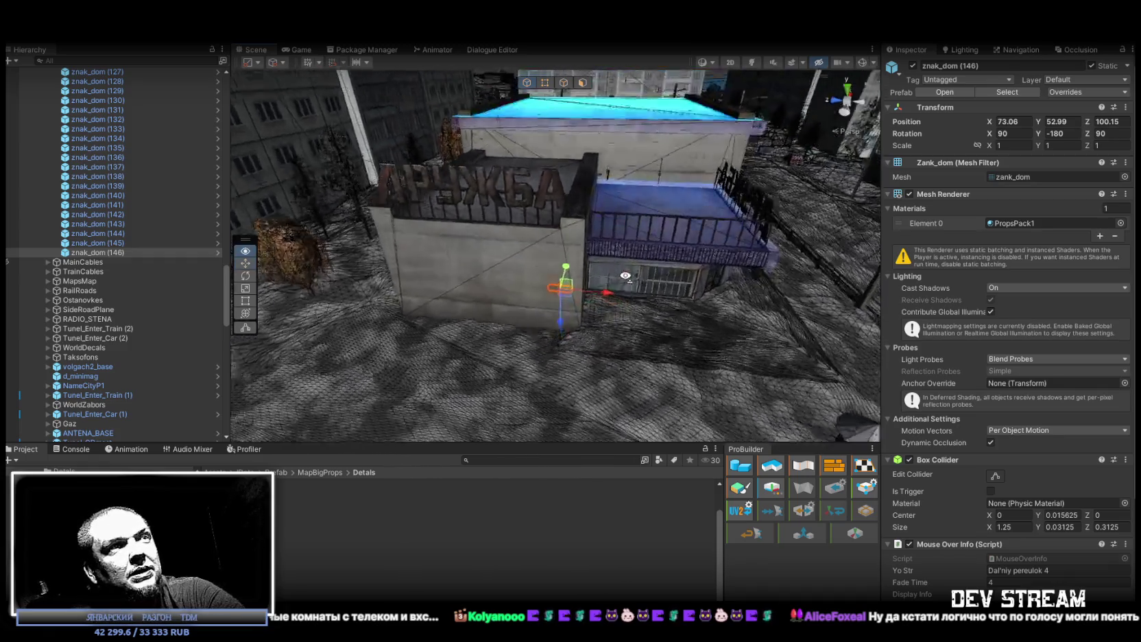
pyautogui.press('e')
pyautogui.moveTo(576, 264)
pyautogui.mouseDown()
pyautogui.moveTo(309, 318)
pyautogui.moveTo(361, 314)
pyautogui.moveTo(333, 314)
pyautogui.mouseUp()
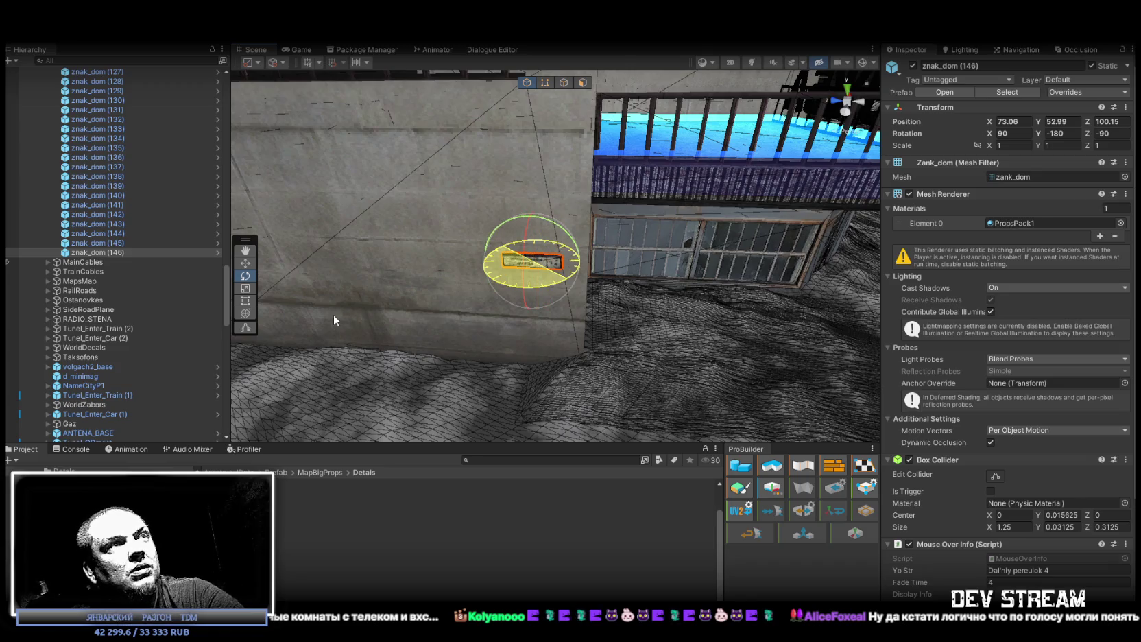
pyautogui.moveTo(669, 307)
pyautogui.keyDown('alt'); pyautogui.mouseDown()
pyautogui.moveTo(710, 300)
pyautogui.moveTo(689, 261)
pyautogui.moveTo(635, 246)
pyautogui.mouseUp(); pyautogui.keyUp('alt')
pyautogui.press('w')
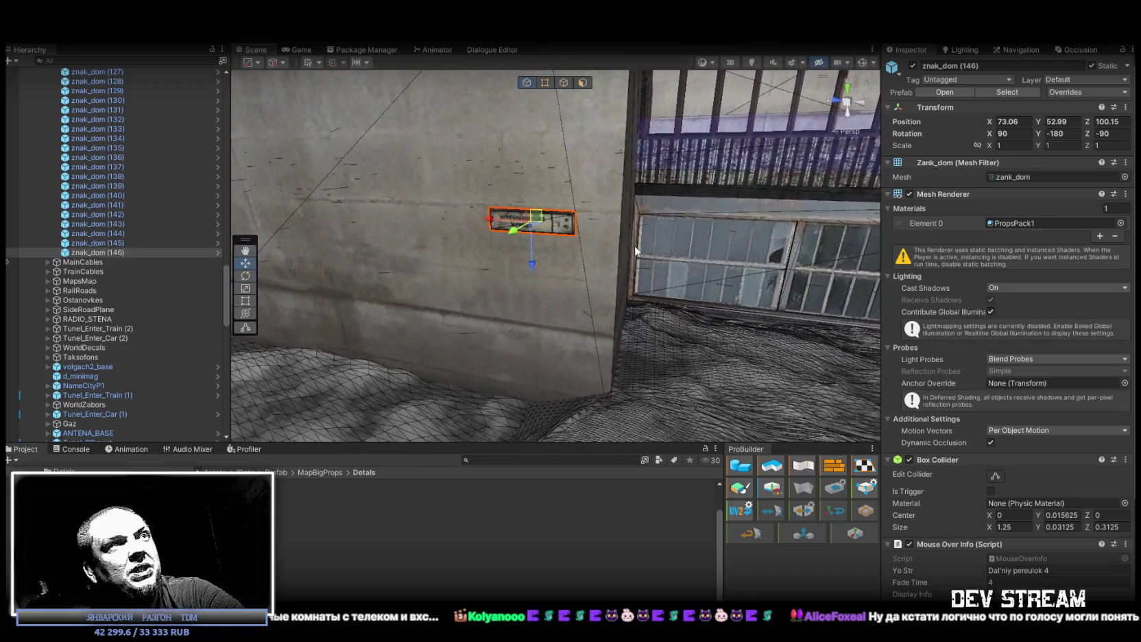
pyautogui.moveTo(528, 225); pyautogui.dragTo(533, 229)
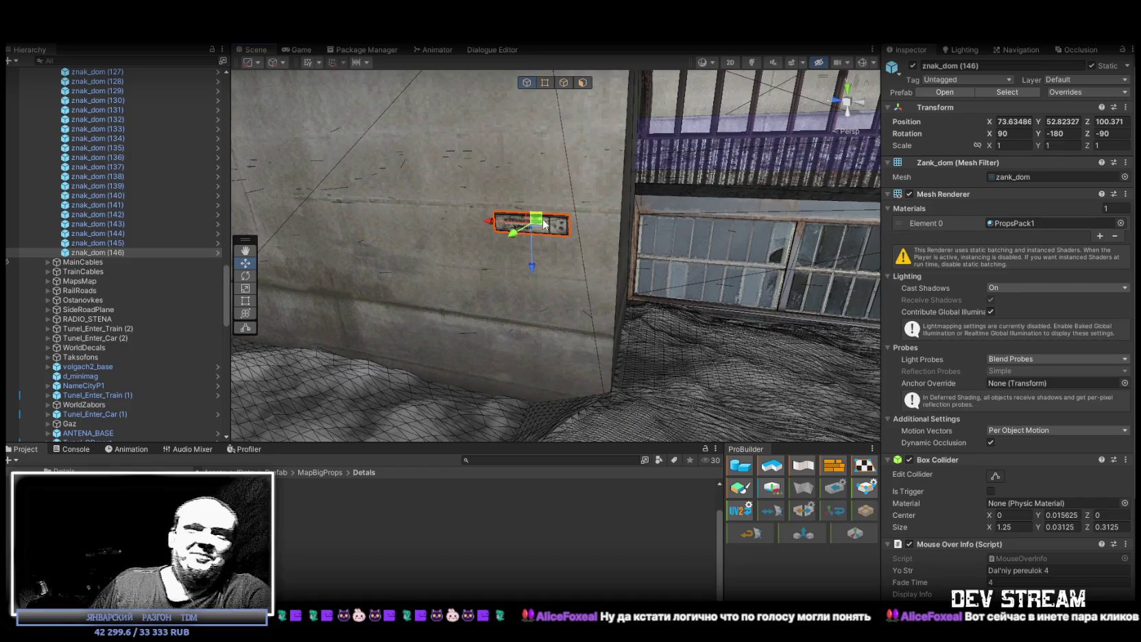
pyautogui.moveTo(553, 233)
pyautogui.mouseDown()
pyautogui.moveTo(541, 201)
pyautogui.moveTo(598, 284)
pyautogui.mouseUp()
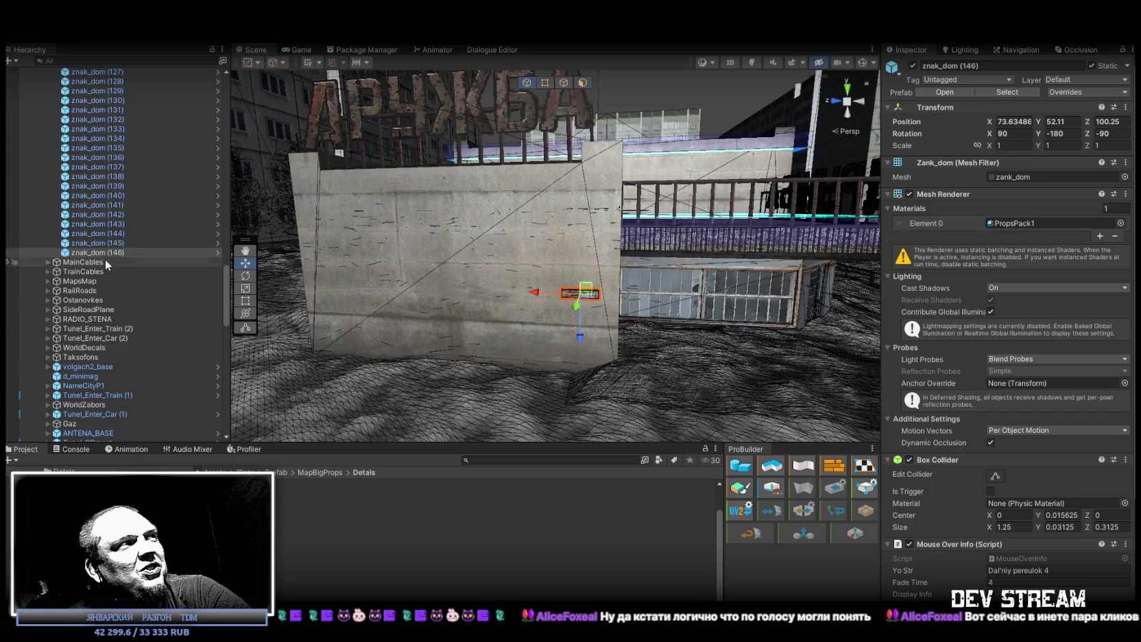
pyautogui.keyDown('ctrl'); pyautogui.click(114, 244); pyautogui.keyUp('ctrl')
# Step: Give both znak_dom (145) and znak_dom (146) Position Y 51.66
pyautogui.press('f')
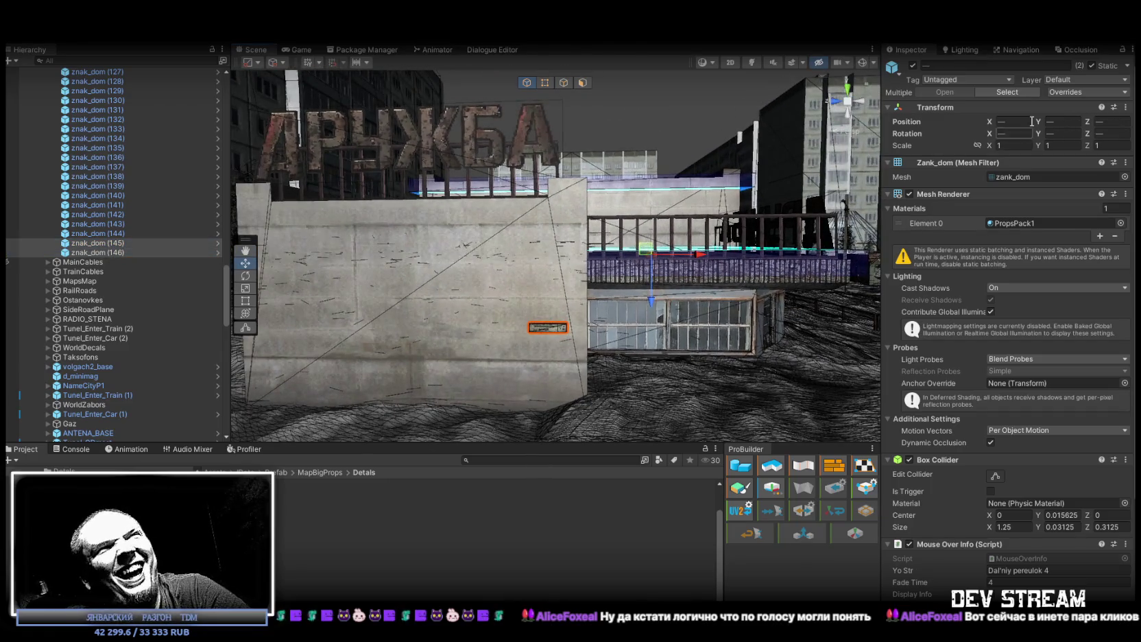
pyautogui.moveTo(1039, 123); pyautogui.dragTo(1039, 135)
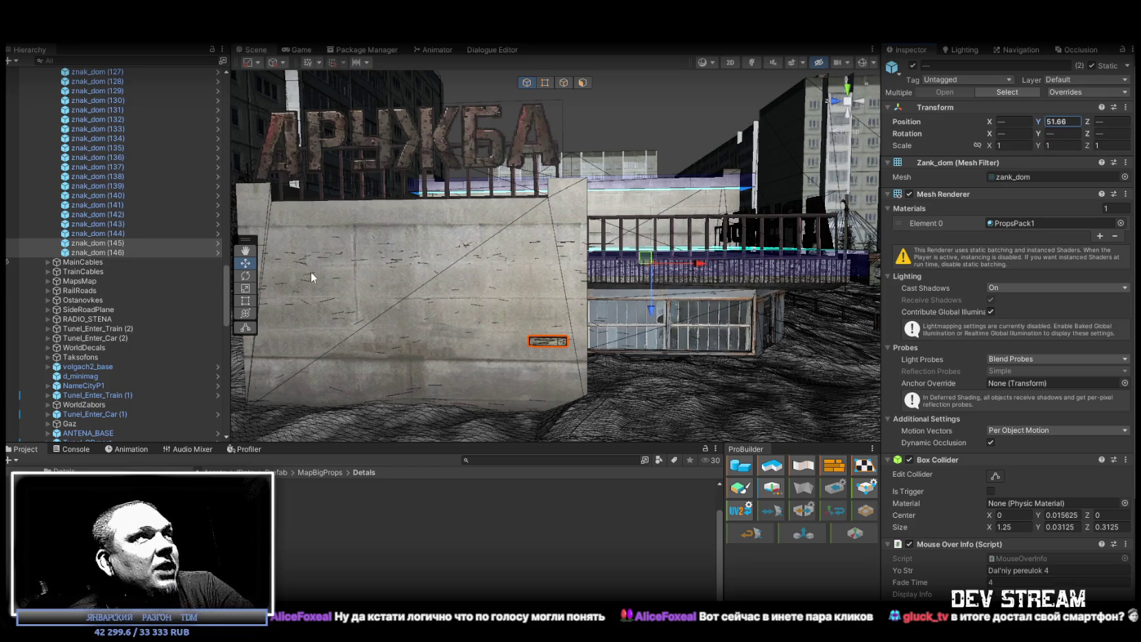
pyautogui.click(100, 253)
pyautogui.scroll(4, 606, 384)
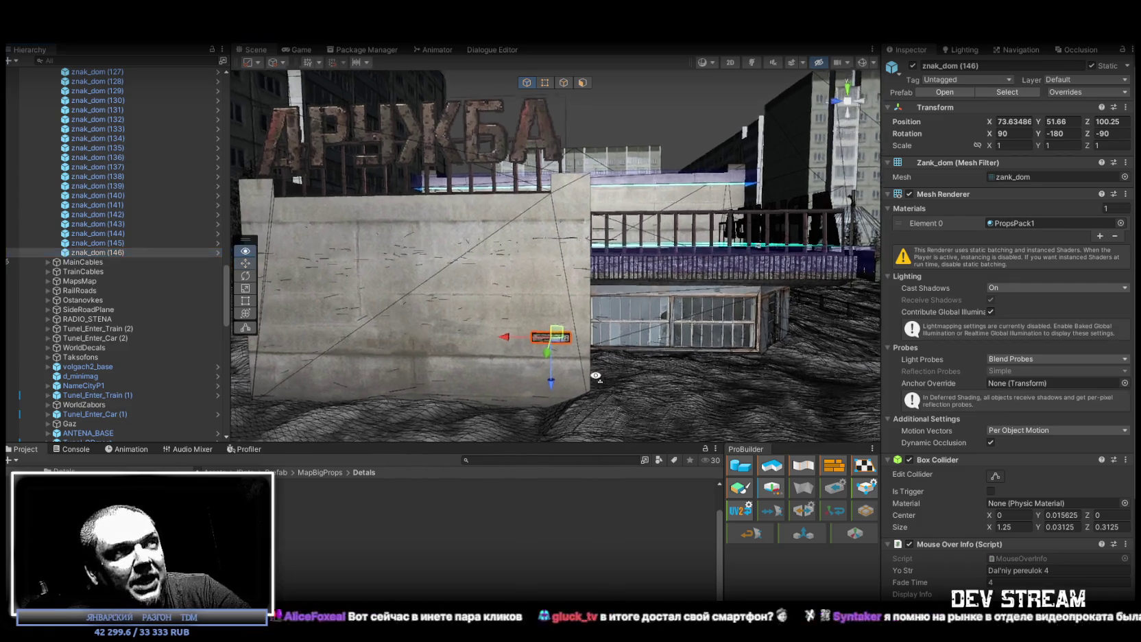
# Step: Shift znak_dom (146) along the wall to Position Z 100.46, then duplicate it as znak_dom (147)
pyautogui.moveTo(506, 341); pyautogui.dragTo(495, 343)
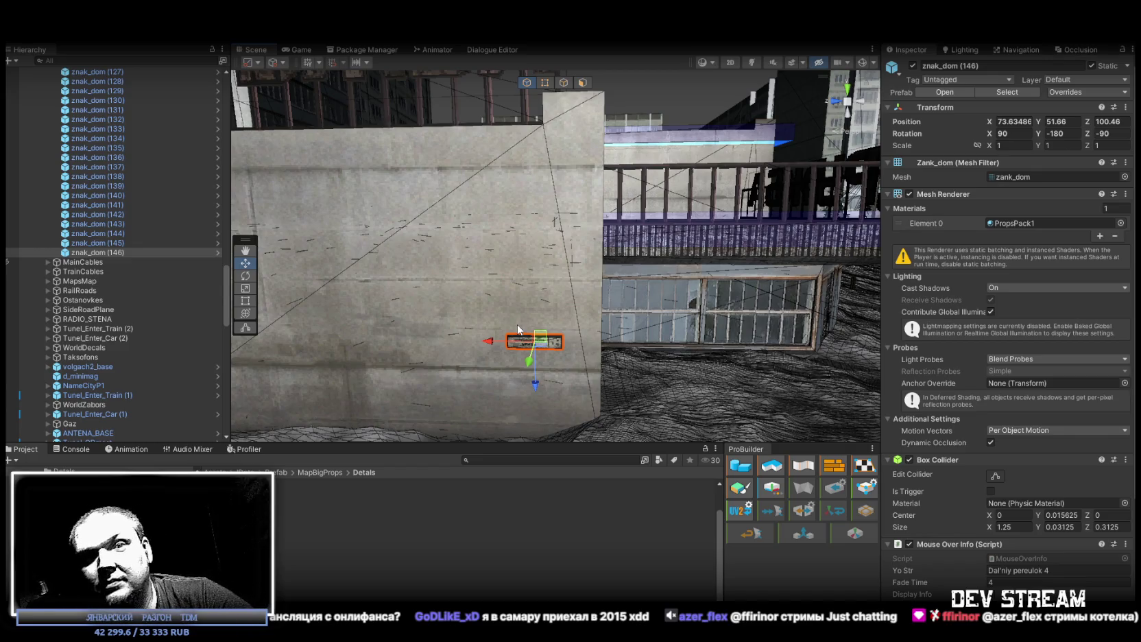
pyautogui.moveTo(563, 262)
pyautogui.mouseDown()
pyautogui.moveTo(395, 311)
pyautogui.moveTo(491, 366)
pyautogui.moveTo(717, 356)
pyautogui.mouseUp()
pyautogui.hotkey('ctrl', 'd')
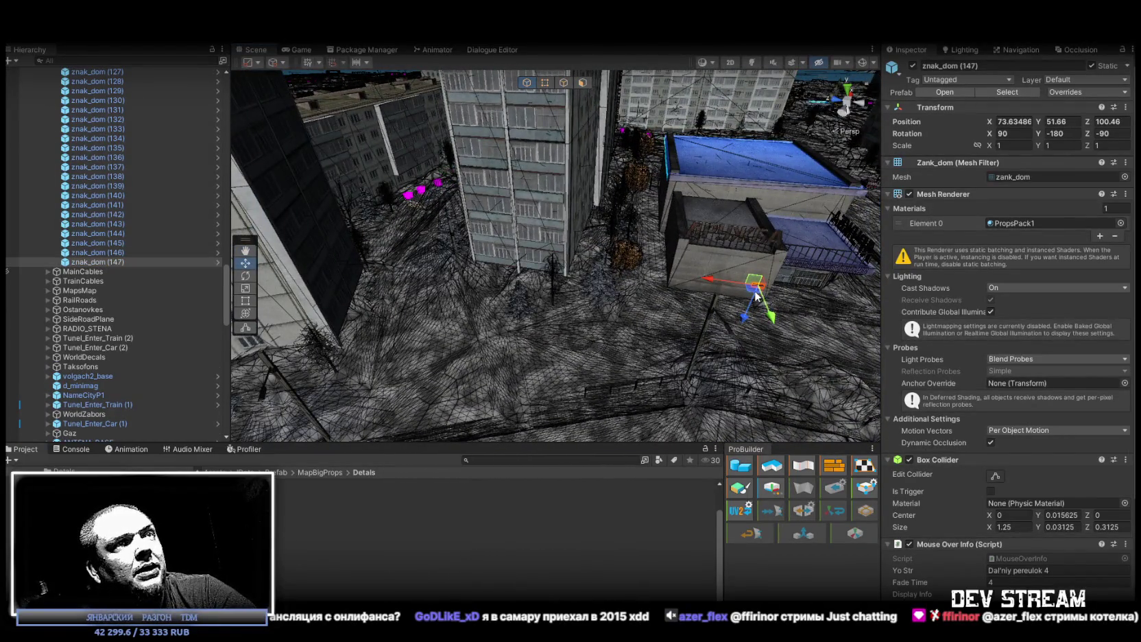
pyautogui.moveTo(754, 281)
pyautogui.mouseDown()
pyautogui.moveTo(582, 266)
pyautogui.moveTo(700, 193)
pyautogui.moveTo(509, 245)
pyautogui.moveTo(582, 228)
pyautogui.moveTo(763, 233)
pyautogui.moveTo(828, 262)
pyautogui.moveTo(532, 164)
pyautogui.moveTo(655, 305)
pyautogui.mouseUp()
pyautogui.press('e')
pyautogui.moveTo(648, 348)
pyautogui.mouseDown()
pyautogui.moveTo(546, 340)
pyautogui.moveTo(470, 304)
pyautogui.moveTo(724, 311)
pyautogui.moveTo(604, 307)
pyautogui.moveTo(583, 238)
pyautogui.moveTo(356, 204)
pyautogui.moveTo(683, 257)
pyautogui.moveTo(827, 264)
pyautogui.moveTo(703, 196)
pyautogui.moveTo(494, 129)
pyautogui.mouseUp()
pyautogui.press('w')
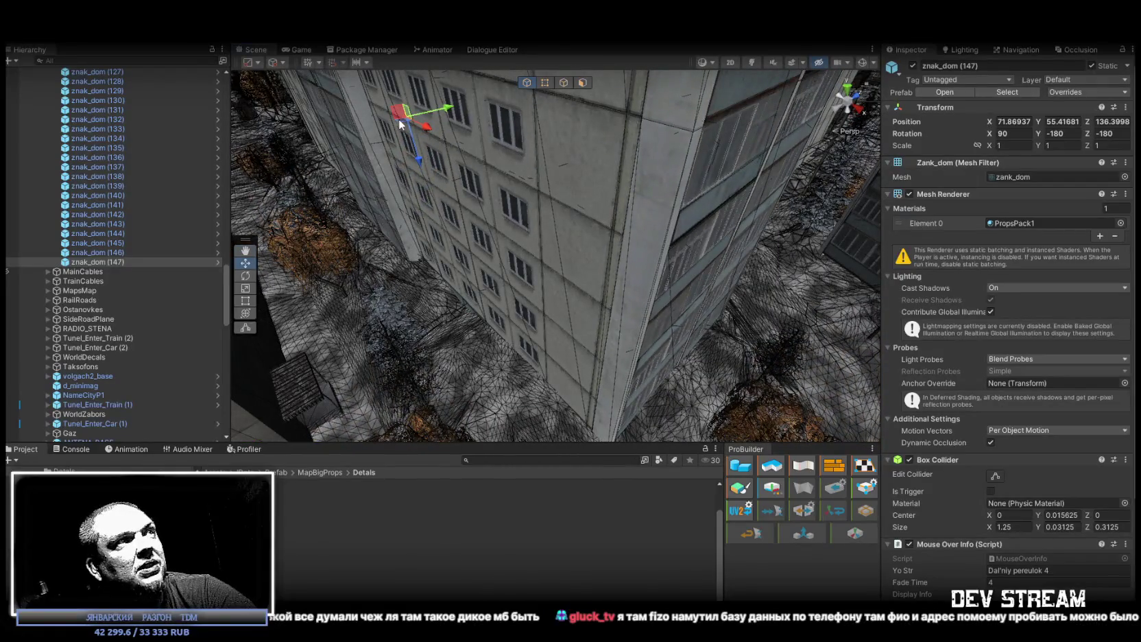
pyautogui.hotkey('ctrl', 'd')
pyautogui.moveTo(398, 119)
pyautogui.mouseDown()
pyautogui.moveTo(552, 408)
pyautogui.moveTo(585, 374)
pyautogui.moveTo(579, 313)
pyautogui.moveTo(526, 282)
pyautogui.moveTo(230, 292)
pyautogui.moveTo(878, 302)
pyautogui.moveTo(808, 342)
pyautogui.moveTo(871, 354)
pyautogui.moveTo(853, 356)
pyautogui.mouseUp()
pyautogui.press('e')
pyautogui.moveTo(611, 278); pyautogui.dragTo(607, 219)
pyautogui.press('w')
pyautogui.moveTo(525, 215); pyautogui.dragTo(529, 210)
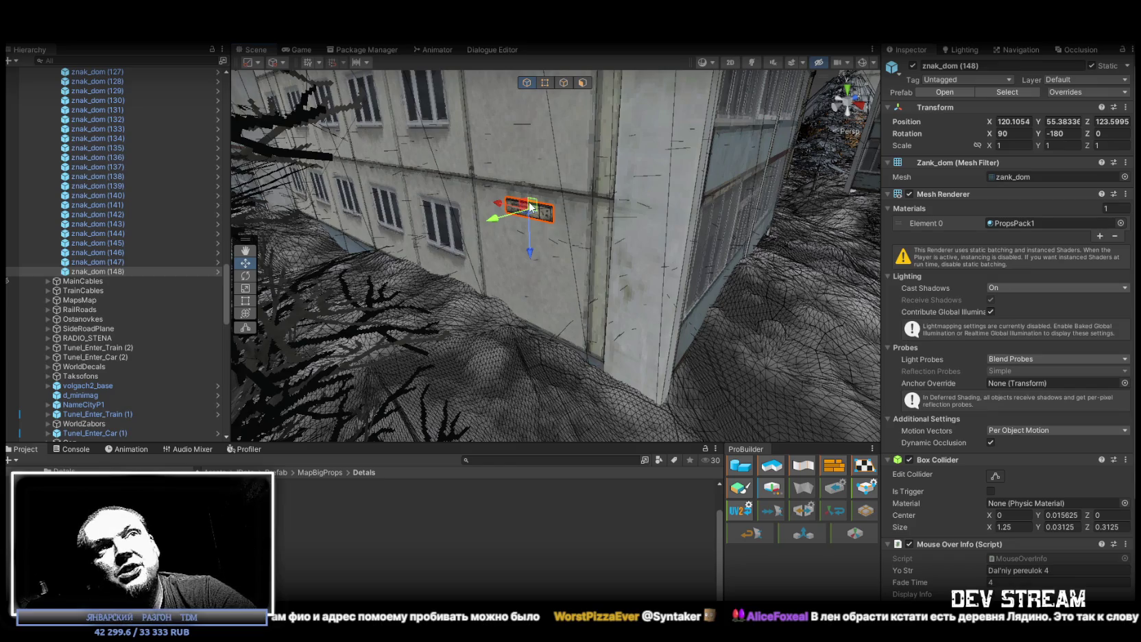
pyautogui.moveTo(530, 207)
pyautogui.mouseDown()
pyautogui.moveTo(203, 237)
pyautogui.moveTo(539, 260)
pyautogui.moveTo(778, 297)
pyautogui.moveTo(749, 282)
pyautogui.moveTo(636, 273)
pyautogui.mouseUp()
pyautogui.click(113, 271)
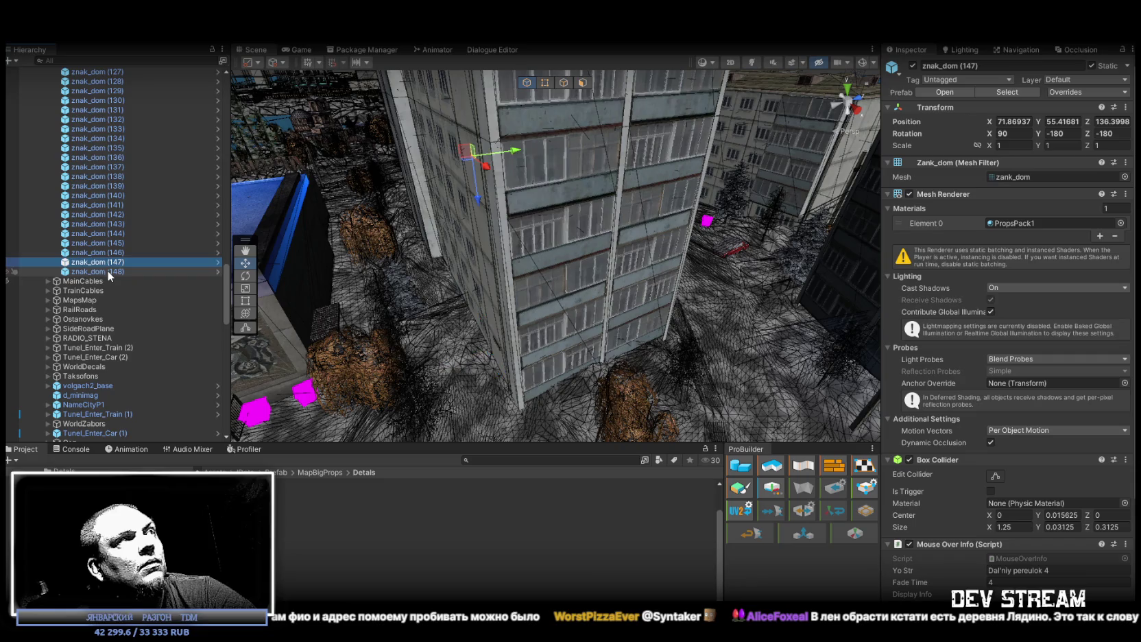
pyautogui.moveTo(537, 277); pyautogui.dragTo(549, 270)
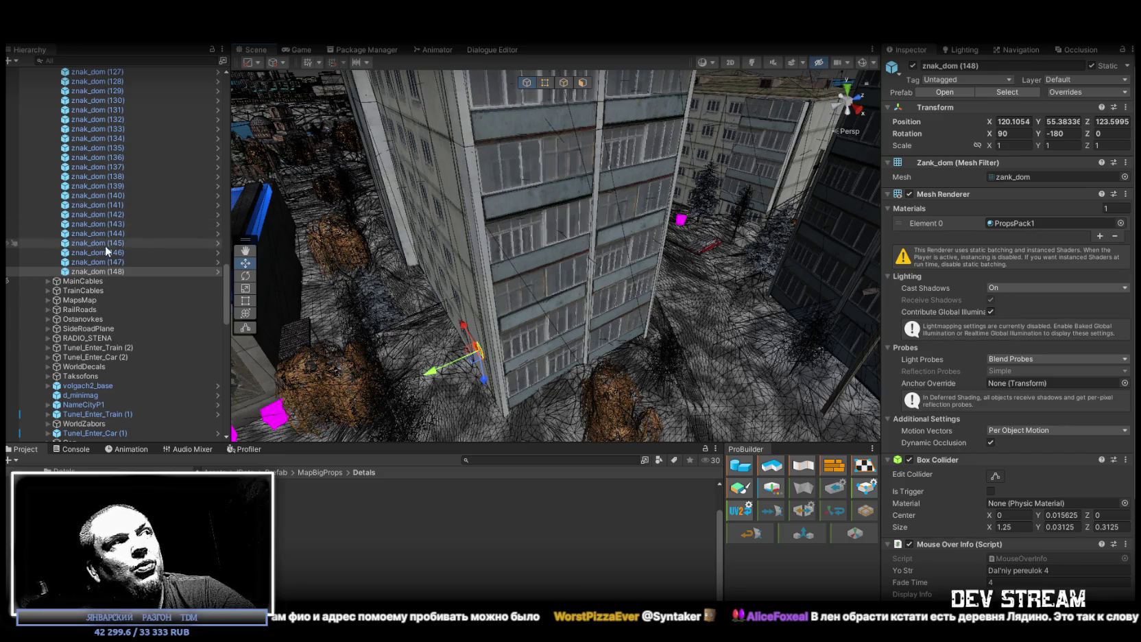
pyautogui.click(109, 262)
pyautogui.moveTo(603, 261)
pyautogui.mouseDown()
pyautogui.moveTo(627, 247)
pyautogui.moveTo(587, 248)
pyautogui.moveTo(621, 253)
pyautogui.moveTo(603, 298)
pyautogui.moveTo(913, 287)
pyautogui.moveTo(864, 288)
pyautogui.mouseUp()
pyautogui.click(113, 262)
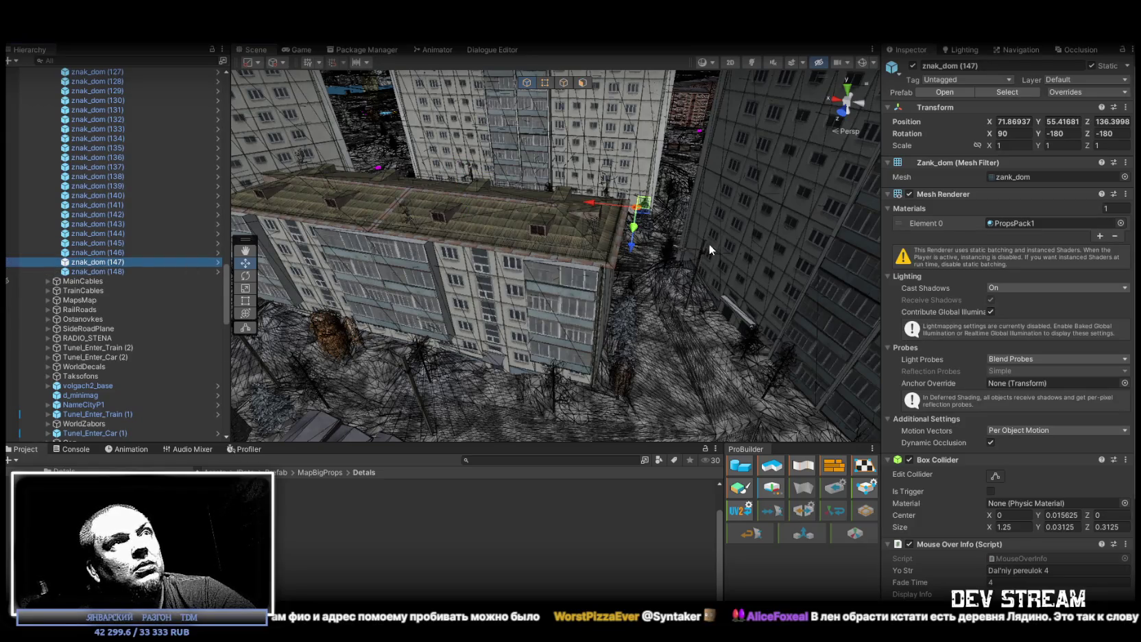
# Step: Duplicate the sign as znak_dom (149) and place it beside a window on another building's wall
pyautogui.hotkey('ctrl', 'd')
pyautogui.moveTo(643, 223)
pyautogui.mouseDown()
pyautogui.moveTo(744, 159)
pyautogui.moveTo(548, 264)
pyautogui.moveTo(610, 274)
pyautogui.moveTo(633, 238)
pyautogui.moveTo(643, 145)
pyautogui.moveTo(546, 185)
pyautogui.moveTo(592, 294)
pyautogui.moveTo(587, 258)
pyautogui.moveTo(589, 270)
pyautogui.mouseUp()
pyautogui.scroll(3, 629, 285)
pyautogui.scroll(5, 629, 284)
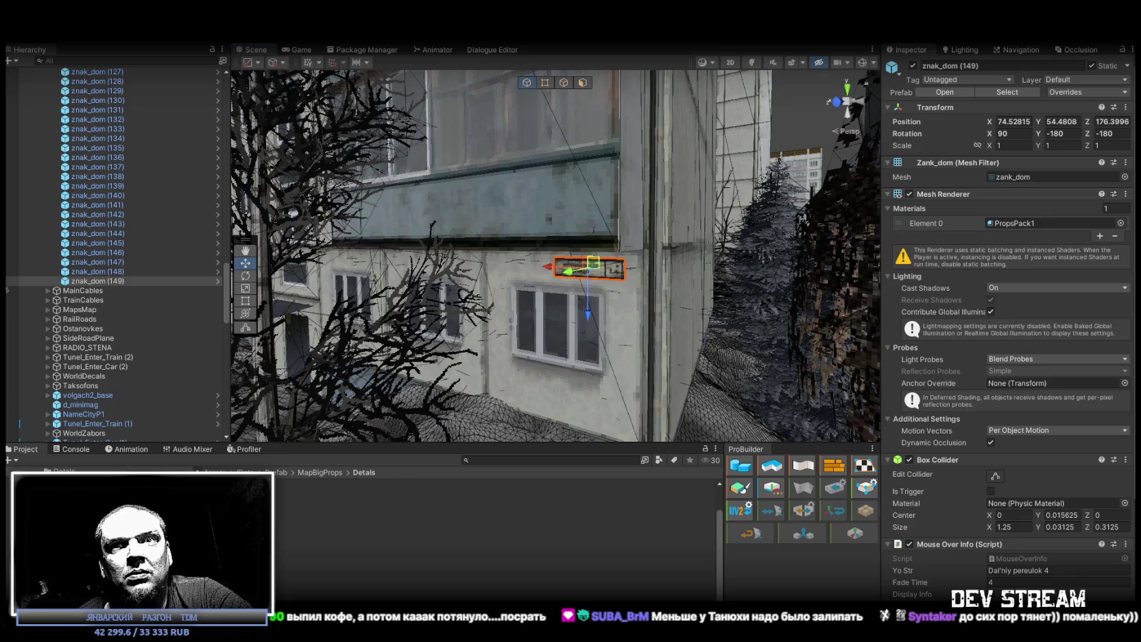
pyautogui.moveTo(585, 220); pyautogui.dragTo(621, 229)
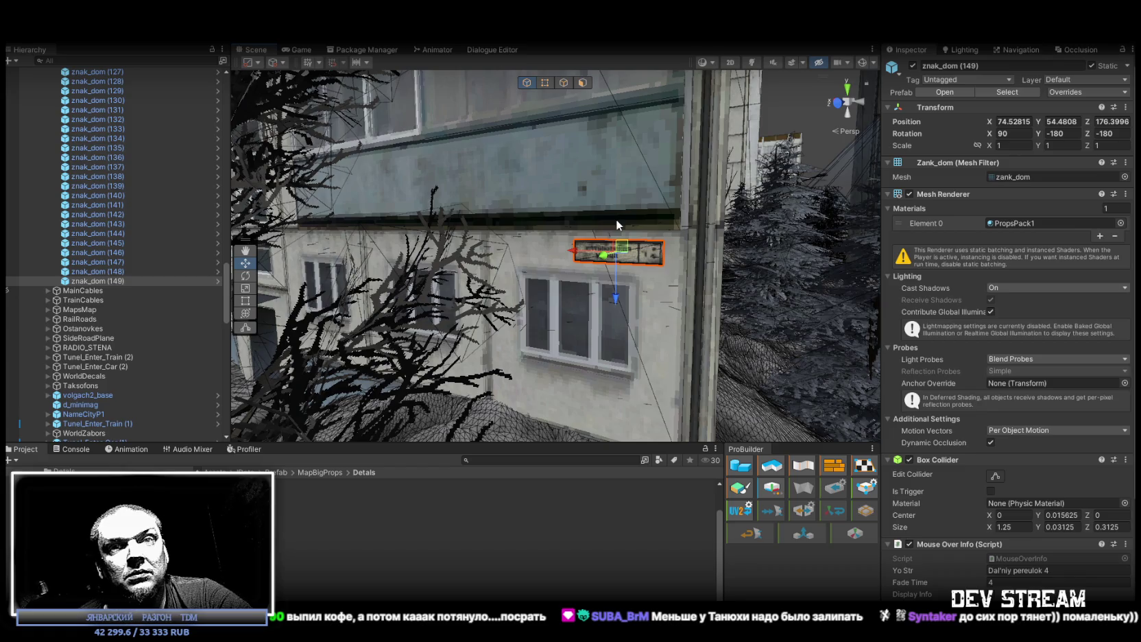
pyautogui.moveTo(616, 218)
pyautogui.mouseDown()
pyautogui.moveTo(696, 254)
pyautogui.moveTo(709, 185)
pyautogui.mouseUp()
pyautogui.moveTo(549, 246)
pyautogui.mouseDown()
pyautogui.moveTo(592, 340)
pyautogui.moveTo(984, 405)
pyautogui.moveTo(78, 401)
pyautogui.moveTo(116, 388)
pyautogui.moveTo(150, 310)
pyautogui.mouseUp()
pyautogui.moveTo(742, 162); pyautogui.dragTo(648, 87)
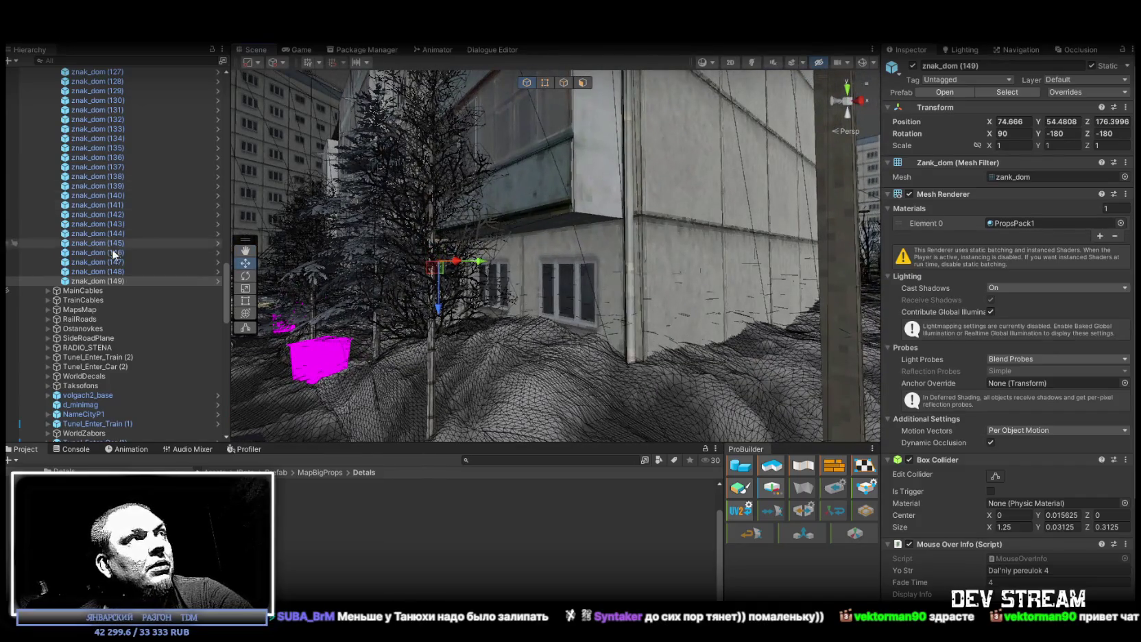
pyautogui.click(120, 278)
# Step: Duplicate znak_dom (149) and carry the copy, znak_dom (150), about 40 units along X
pyautogui.hotkey('ctrl', 'd')
pyautogui.moveTo(455, 268); pyautogui.dragTo(766, 218)
pyautogui.moveTo(767, 218)
pyautogui.mouseDown()
pyautogui.moveTo(764, 303)
pyautogui.moveTo(727, 288)
pyautogui.mouseUp()
# Step: Spin znak_dom (150) on Z to face the other way and position it above the window
pyautogui.press('e')
pyautogui.moveTo(672, 238)
pyautogui.mouseDown()
pyautogui.moveTo(454, 234)
pyautogui.moveTo(933, 247)
pyautogui.moveTo(922, 257)
pyautogui.moveTo(651, 238)
pyautogui.moveTo(527, 198)
pyautogui.moveTo(712, 226)
pyautogui.moveTo(273, 237)
pyautogui.moveTo(269, 280)
pyautogui.moveTo(288, 257)
pyautogui.moveTo(405, 268)
pyautogui.mouseUp()
pyautogui.press('w')
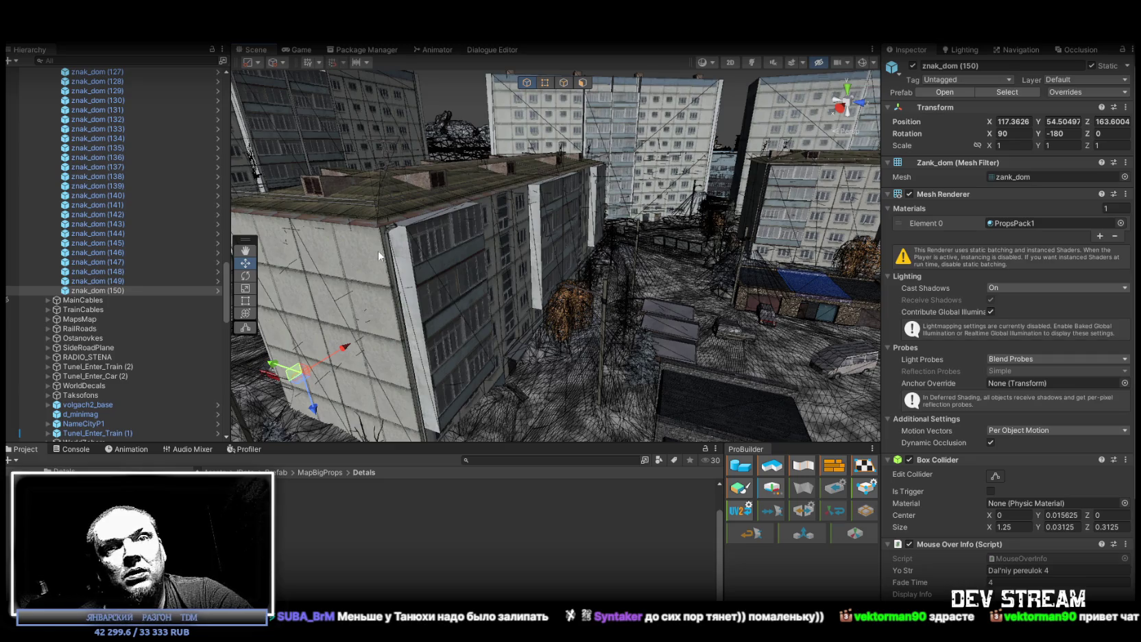
pyautogui.moveTo(375, 256)
pyautogui.mouseDown()
pyautogui.moveTo(400, 285)
pyautogui.moveTo(734, 317)
pyautogui.moveTo(733, 295)
pyautogui.moveTo(785, 232)
pyautogui.mouseUp()
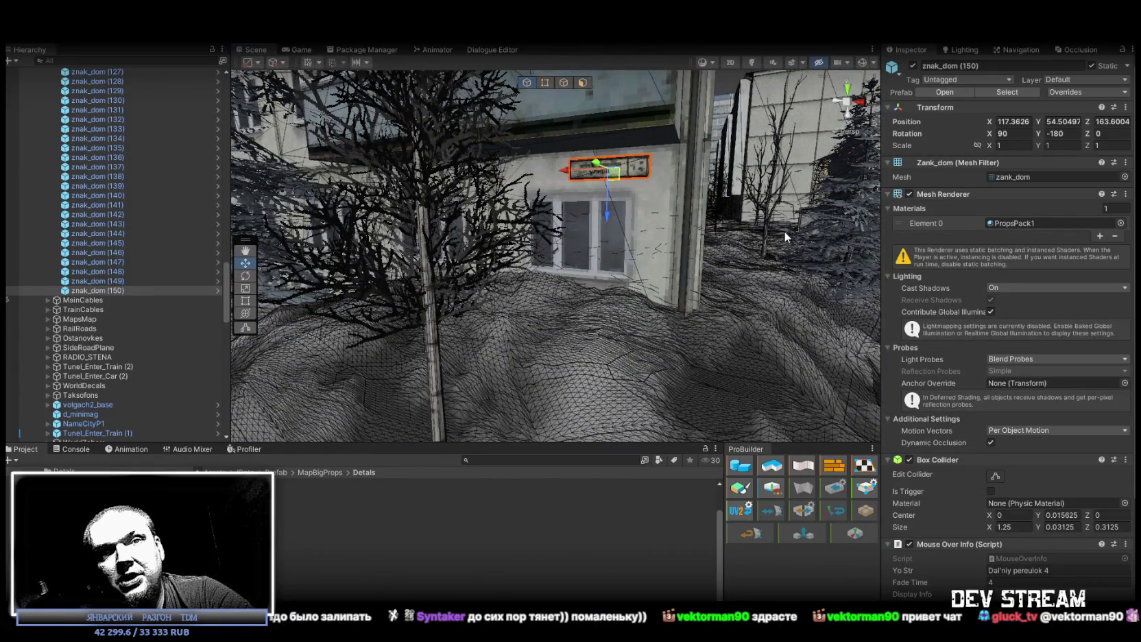
pyautogui.moveTo(775, 237)
pyautogui.mouseDown()
pyautogui.moveTo(678, 202)
pyautogui.moveTo(671, 178)
pyautogui.mouseUp()
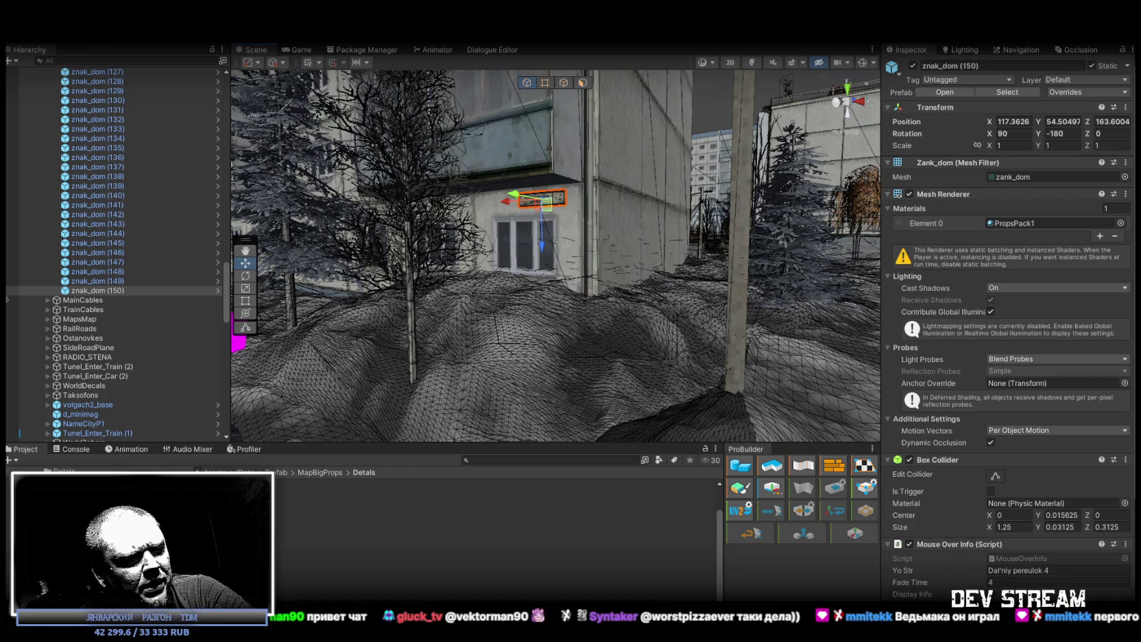
pyautogui.hotkey('alt', 'Tab')
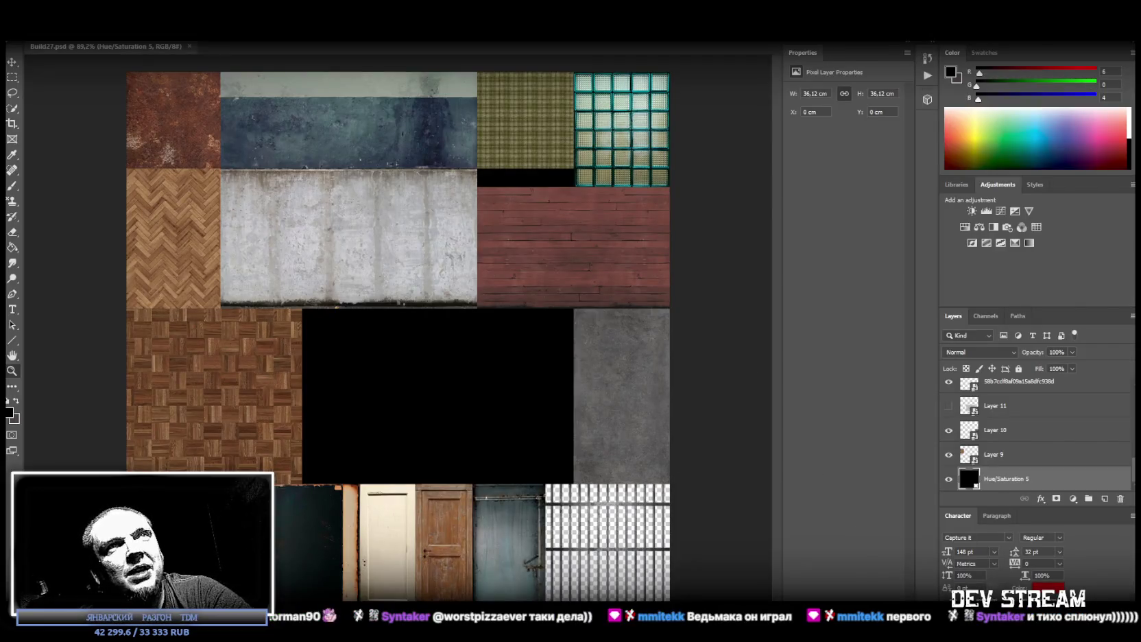
# Step: Return from Photoshop to the Unity scene and turn the view slightly around sign znak_dom (150)
pyautogui.hotkey('alt', 'Tab')
pyautogui.moveTo(523, 271); pyautogui.dragTo(531, 278)
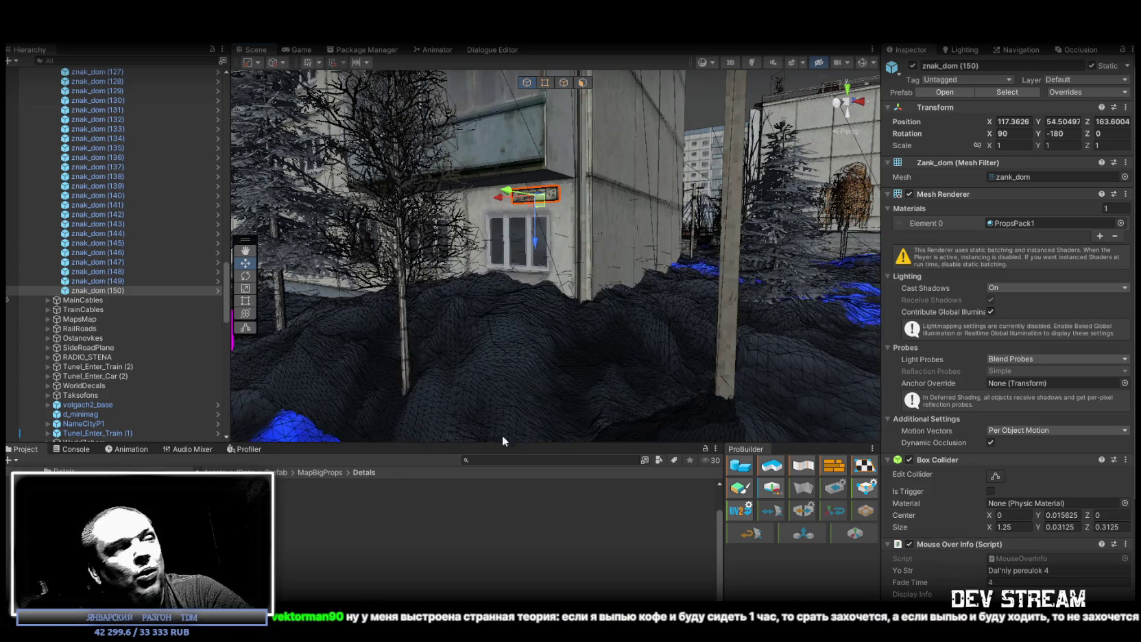
pyautogui.moveTo(500, 324); pyautogui.dragTo(551, 338)
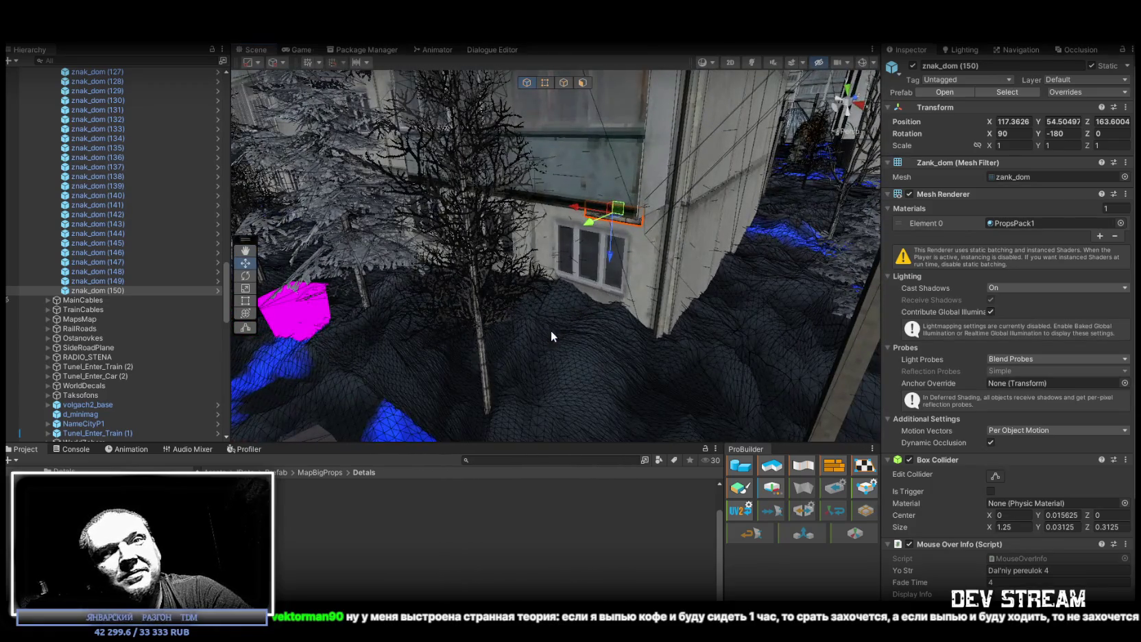
pyautogui.moveTo(575, 294)
pyautogui.mouseDown()
pyautogui.moveTo(325, 257)
pyautogui.moveTo(300, 304)
pyautogui.moveTo(357, 340)
pyautogui.moveTo(716, 281)
pyautogui.moveTo(667, 263)
pyautogui.moveTo(744, 272)
pyautogui.moveTo(566, 254)
pyautogui.moveTo(506, 272)
pyautogui.moveTo(519, 270)
pyautogui.moveTo(407, 245)
pyautogui.moveTo(420, 304)
pyautogui.moveTo(931, 303)
pyautogui.moveTo(792, 214)
pyautogui.mouseUp()
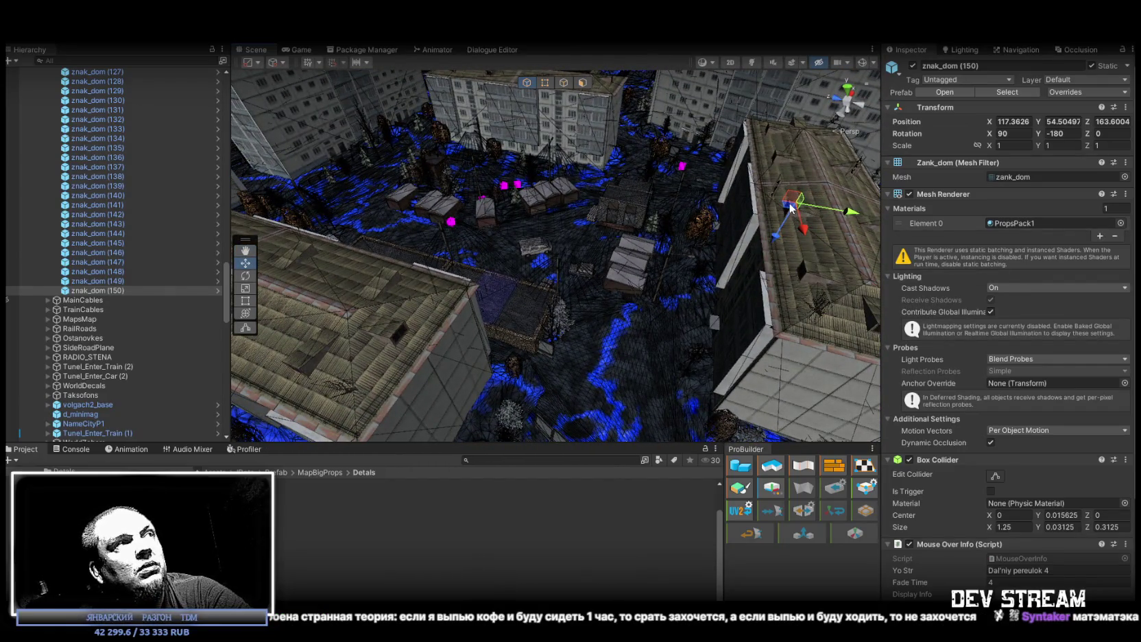
pyautogui.hotkey('ctrl', 'd')
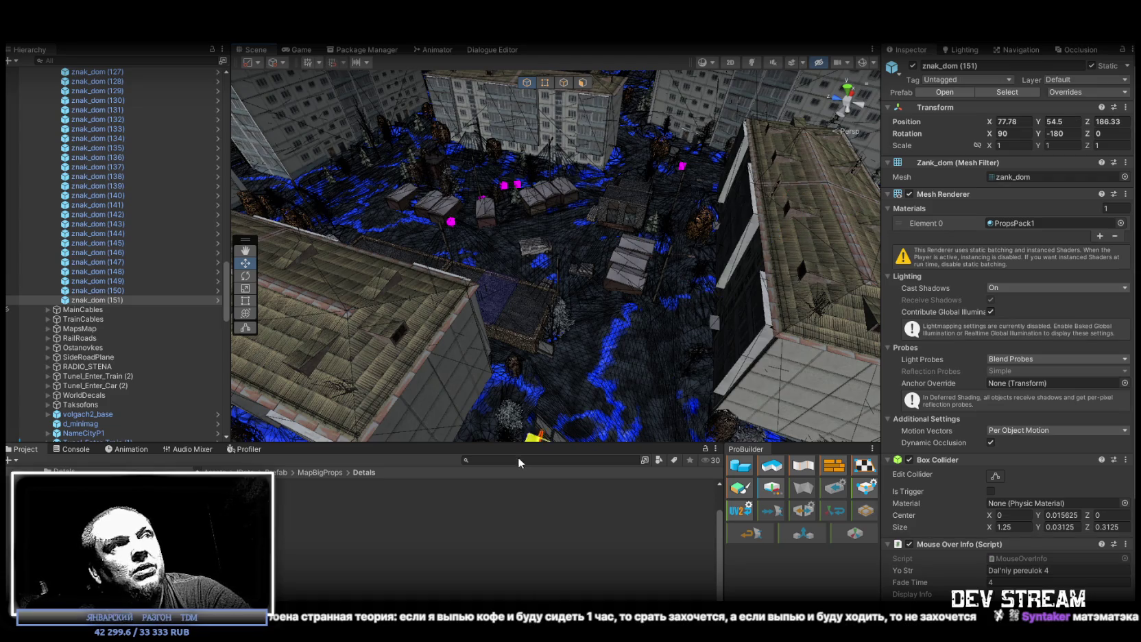
# Step: Move sign copy znak_dom (151) along X and Z onto another apartment building's wall
pyautogui.hotkey('ctrl', 'alt', 'f')
pyautogui.press('f')
pyautogui.moveTo(614, 277); pyautogui.dragTo(468, 279)
pyautogui.moveTo(515, 337)
pyautogui.mouseDown()
pyautogui.moveTo(459, 272)
pyautogui.moveTo(466, 254)
pyautogui.mouseUp()
pyautogui.moveTo(387, 154)
pyautogui.mouseDown()
pyautogui.moveTo(632, 214)
pyautogui.moveTo(442, 209)
pyautogui.moveTo(903, 285)
pyautogui.mouseUp()
# Step: Add znak_dom (152), rotated to Z -180, low on a wall at 66.85, 54.43, 247.80
pyautogui.click(528, 314)
pyautogui.press('f')
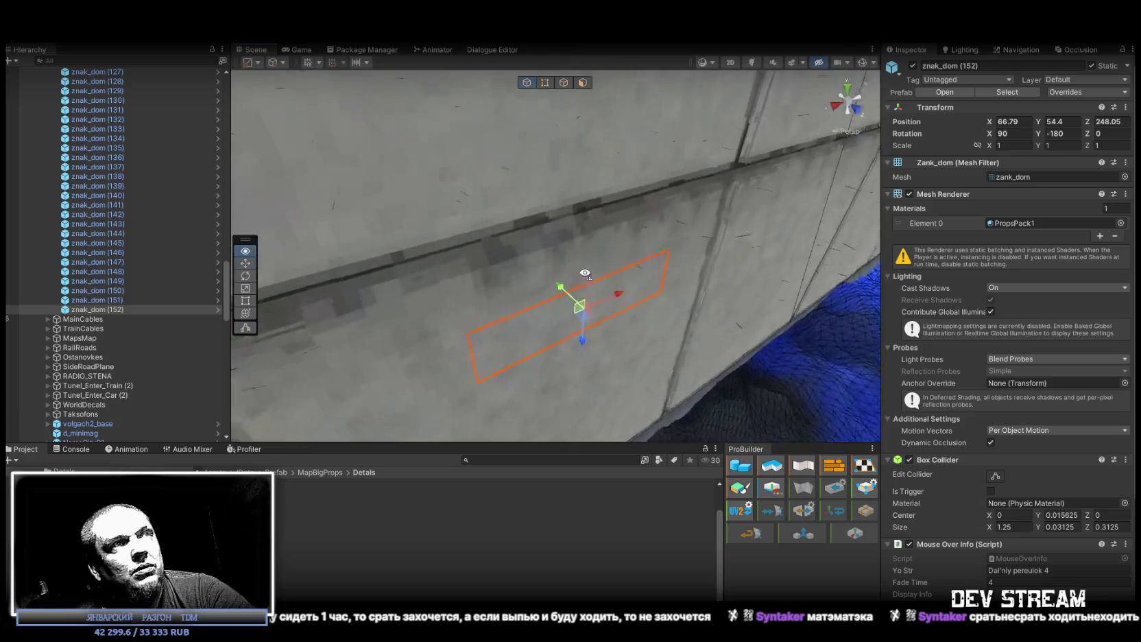
pyautogui.press('e')
pyautogui.moveTo(613, 309); pyautogui.dragTo(291, 306)
pyautogui.press('w')
pyautogui.moveTo(532, 222)
pyautogui.mouseDown()
pyautogui.moveTo(518, 216)
pyautogui.moveTo(485, 253)
pyautogui.mouseUp()
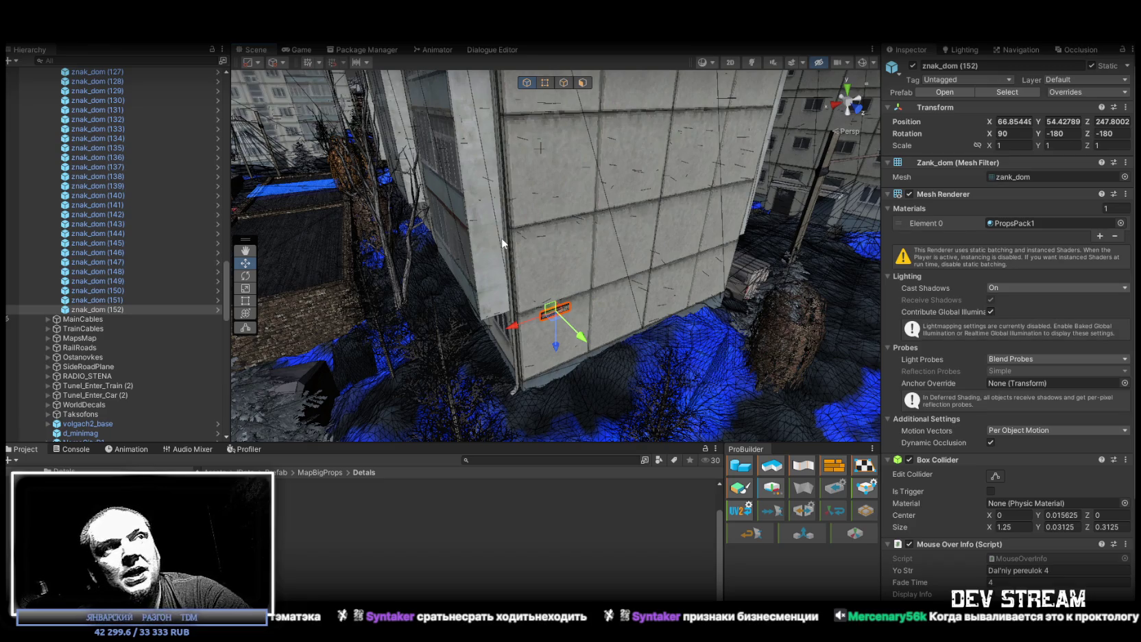
# Step: Level the view on znak_dom (152) and nudge it slightly right and up
pyautogui.moveTo(634, 289); pyautogui.dragTo(612, 254)
pyautogui.press('f')
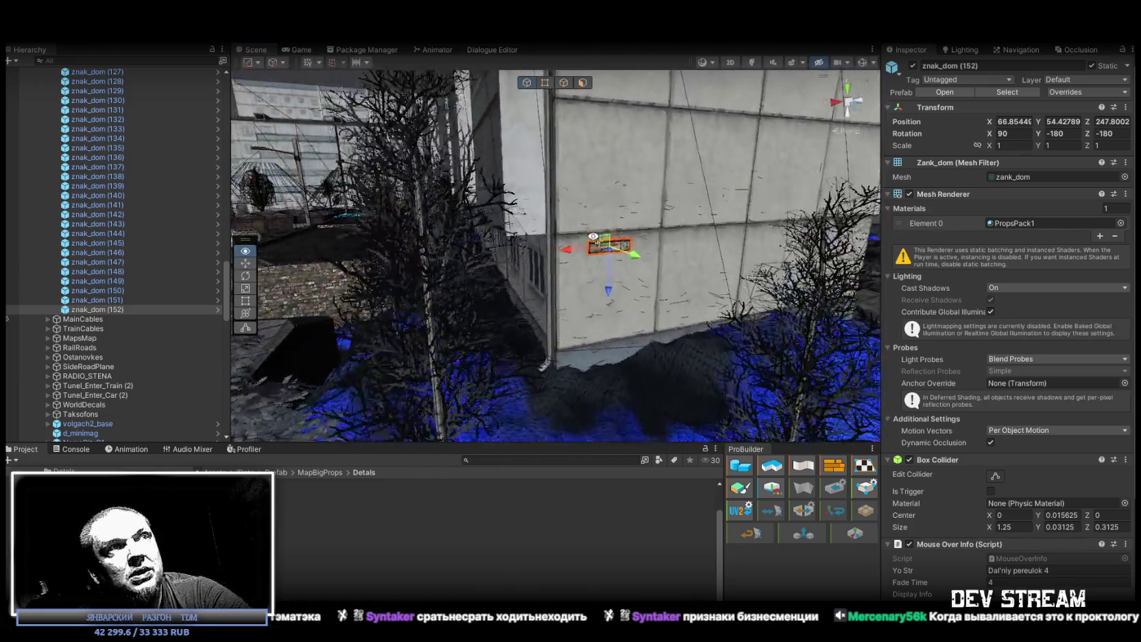
pyautogui.moveTo(560, 250); pyautogui.dragTo(569, 243)
# Step: Reselect only znak_dom (152) in the Hierarchy and nudge it slightly along the wall
pyautogui.moveTo(631, 281)
pyautogui.mouseDown()
pyautogui.moveTo(694, 291)
pyautogui.moveTo(359, 349)
pyautogui.moveTo(851, 317)
pyautogui.moveTo(715, 358)
pyautogui.moveTo(270, 346)
pyautogui.mouseUp()
pyautogui.keyDown('shift'); pyautogui.click(99, 233); pyautogui.keyUp('shift')
pyautogui.moveTo(384, 302)
pyautogui.mouseDown()
pyautogui.moveTo(462, 292)
pyautogui.moveTo(487, 273)
pyautogui.moveTo(511, 292)
pyautogui.mouseUp()
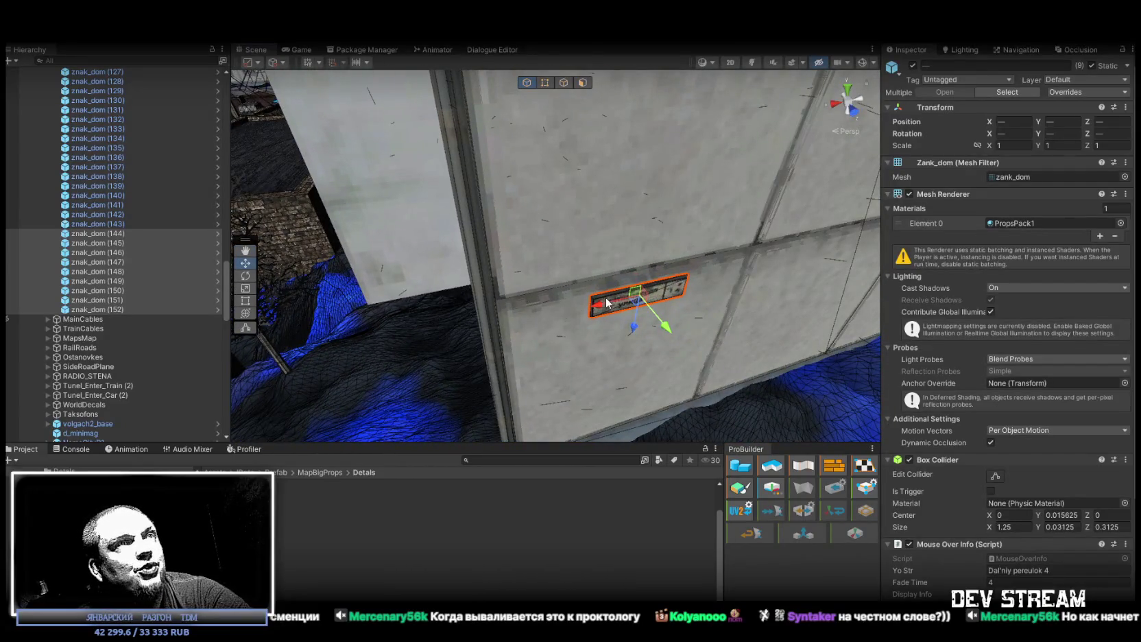
pyautogui.doubleClick(118, 310)
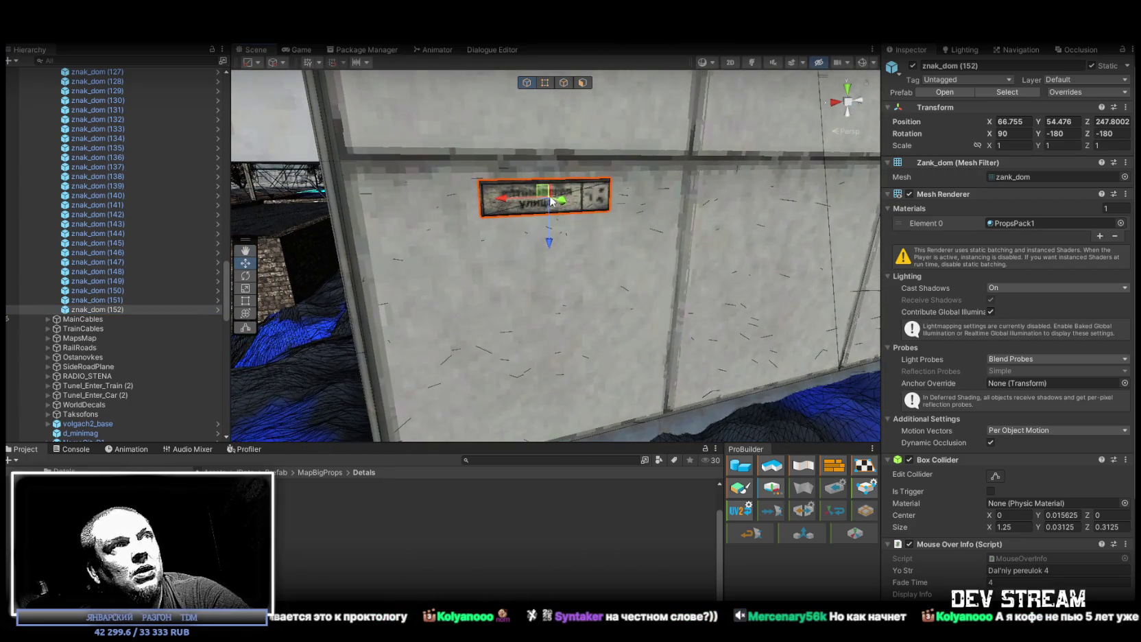
pyautogui.moveTo(549, 200); pyautogui.dragTo(545, 195)
# Step: Orbit over the apartment blocks to find the next wall for a sign
pyautogui.moveTo(459, 197)
pyautogui.mouseDown()
pyautogui.moveTo(677, 244)
pyautogui.moveTo(670, 295)
pyautogui.mouseUp()
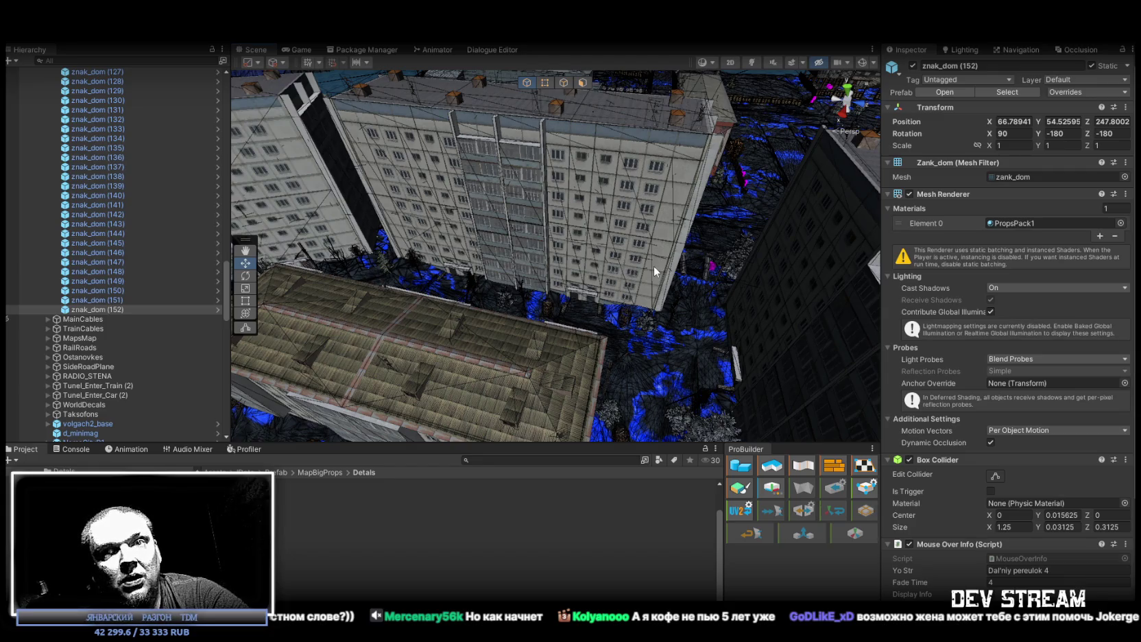
pyautogui.moveTo(653, 260)
pyautogui.mouseDown()
pyautogui.moveTo(549, 266)
pyautogui.moveTo(467, 245)
pyautogui.moveTo(570, 225)
pyautogui.moveTo(371, 266)
pyautogui.mouseUp()
pyautogui.moveTo(96, 300)
pyautogui.mouseDown()
pyautogui.moveTo(460, 334)
pyautogui.moveTo(560, 326)
pyautogui.moveTo(739, 228)
pyautogui.moveTo(671, 270)
pyautogui.moveTo(755, 254)
pyautogui.moveTo(697, 247)
pyautogui.mouseUp()
# Step: Create znak_dom (153), rotate it to Z -270, slide it up the wall, then duplicate it as (154)
pyautogui.hotkey('ctrl', 'd')
pyautogui.press('f')
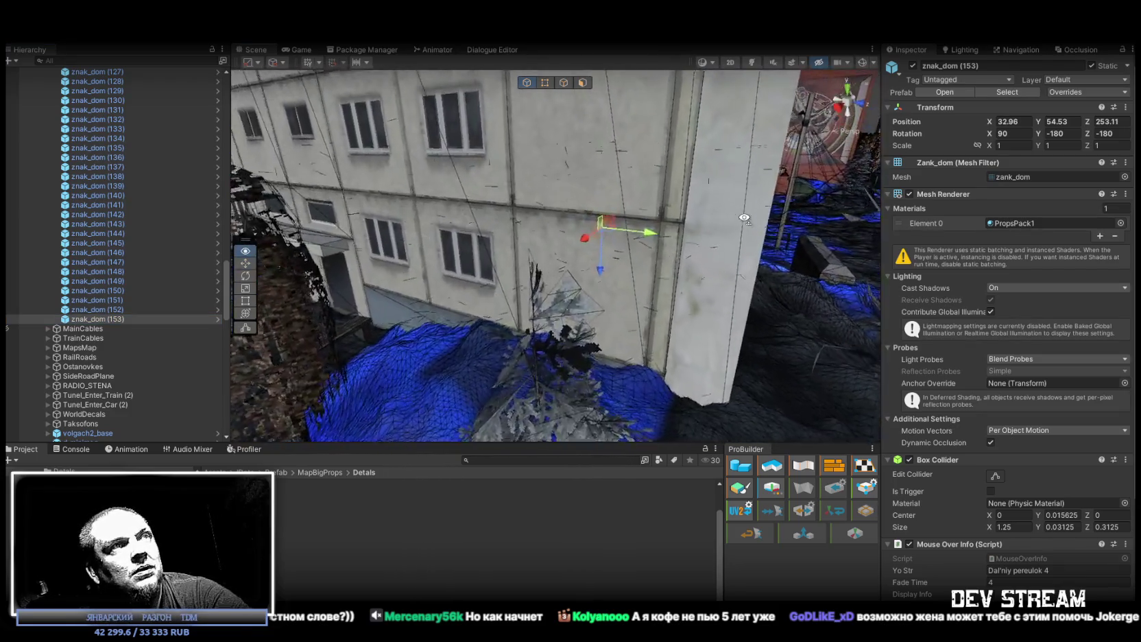
pyautogui.press('e')
pyautogui.moveTo(621, 252); pyautogui.dragTo(478, 266)
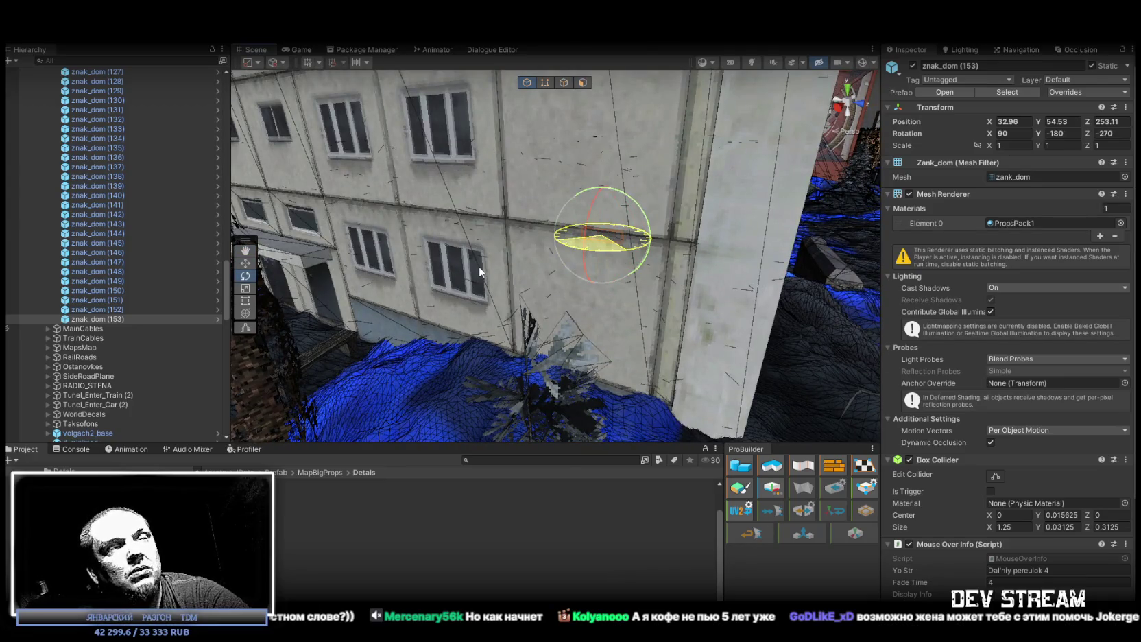
pyautogui.press('w')
pyautogui.moveTo(595, 269)
pyautogui.mouseDown()
pyautogui.moveTo(605, 255)
pyautogui.moveTo(710, 272)
pyautogui.moveTo(548, 267)
pyautogui.moveTo(368, 235)
pyautogui.moveTo(752, 284)
pyautogui.moveTo(1098, 265)
pyautogui.moveTo(1085, 281)
pyautogui.moveTo(667, 201)
pyautogui.mouseUp()
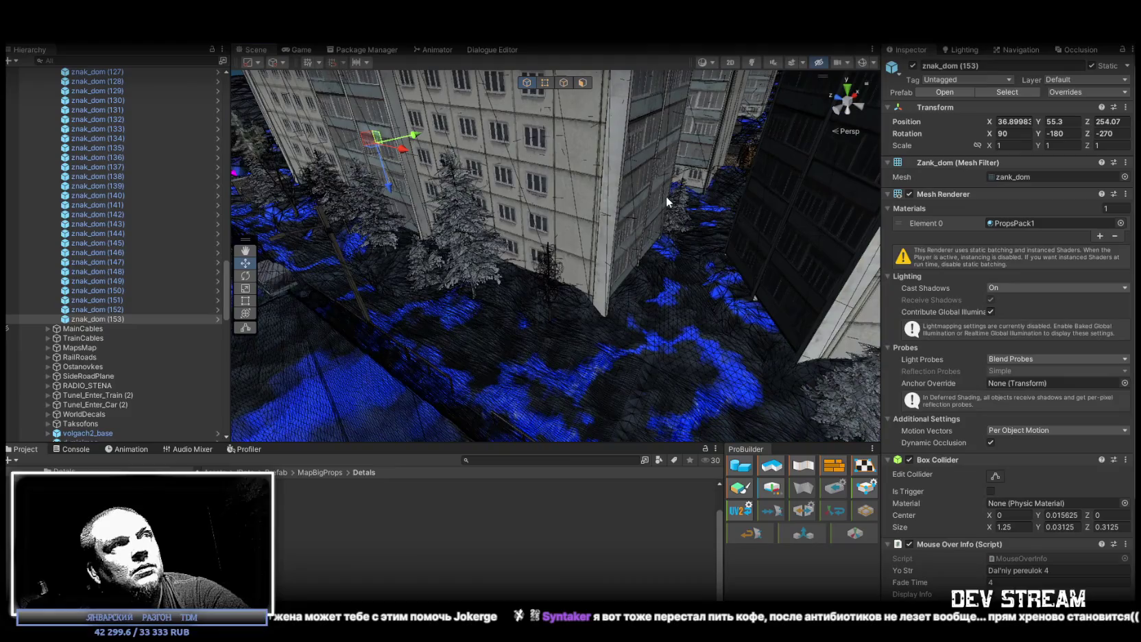
pyautogui.hotkey('ctrl', 'd')
# Step: Move znak_dom (154) onto the high-rise corner and turn it to Rotation Z -90
pyautogui.moveTo(594, 287); pyautogui.dragTo(594, 280)
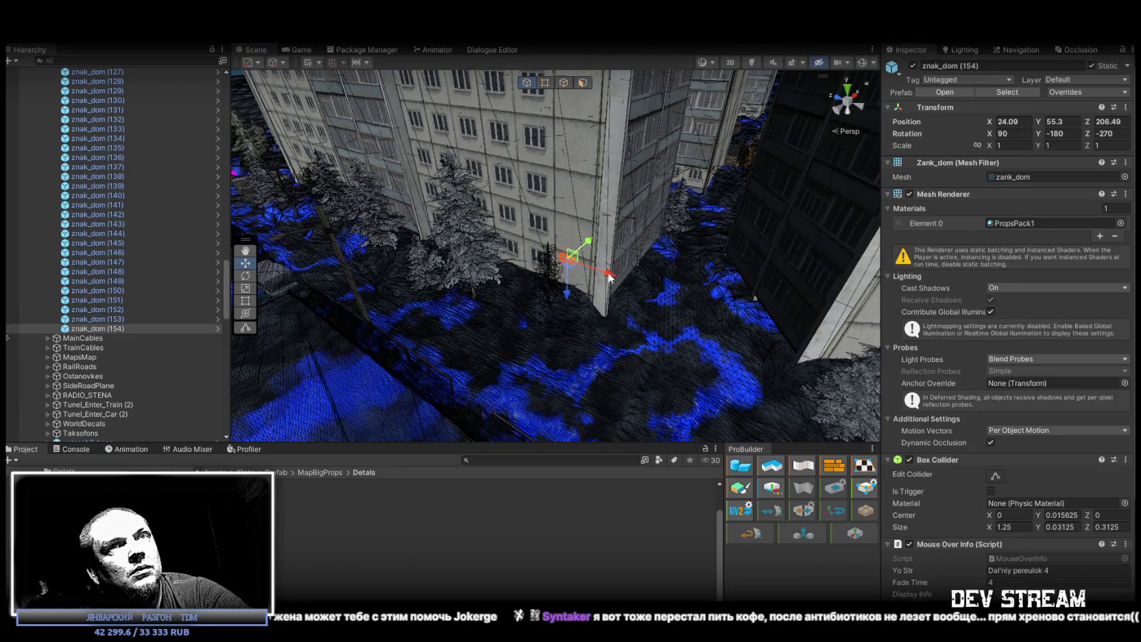
pyautogui.moveTo(726, 205)
pyautogui.mouseDown()
pyautogui.moveTo(722, 94)
pyautogui.moveTo(466, 190)
pyautogui.moveTo(493, 170)
pyautogui.moveTo(653, 238)
pyautogui.mouseUp()
pyautogui.press('e')
pyautogui.moveTo(484, 306)
pyautogui.mouseDown()
pyautogui.moveTo(360, 317)
pyautogui.moveTo(190, 306)
pyautogui.moveTo(492, 254)
pyautogui.moveTo(490, 109)
pyautogui.moveTo(512, 128)
pyautogui.moveTo(486, 180)
pyautogui.moveTo(475, 173)
pyautogui.moveTo(489, 183)
pyautogui.mouseUp()
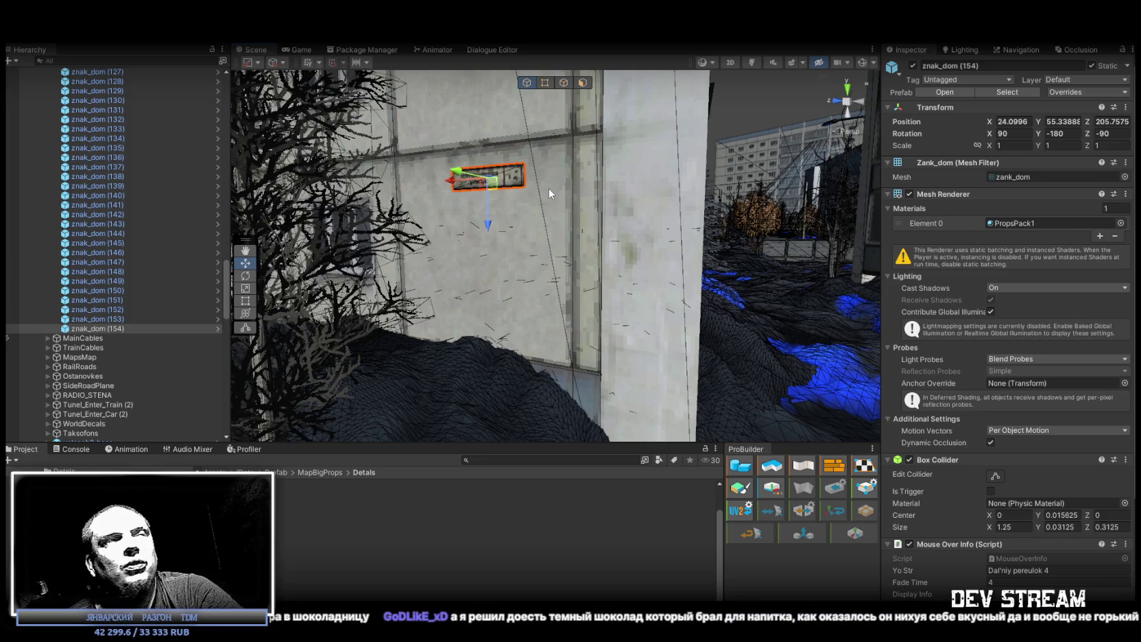
pyautogui.moveTo(549, 188)
pyautogui.mouseDown()
pyautogui.moveTo(683, 313)
pyautogui.moveTo(666, 274)
pyautogui.mouseUp()
pyautogui.moveTo(555, 313); pyautogui.dragTo(514, 378)
# Step: Place copy znak_dom (155) on the long block's facade at 51.53, 55.40, 145.89, rotated Z -60
pyautogui.hotkey('ctrl', 'd')
pyautogui.moveTo(398, 327)
pyautogui.mouseDown()
pyautogui.moveTo(697, 326)
pyautogui.moveTo(682, 322)
pyautogui.mouseUp()
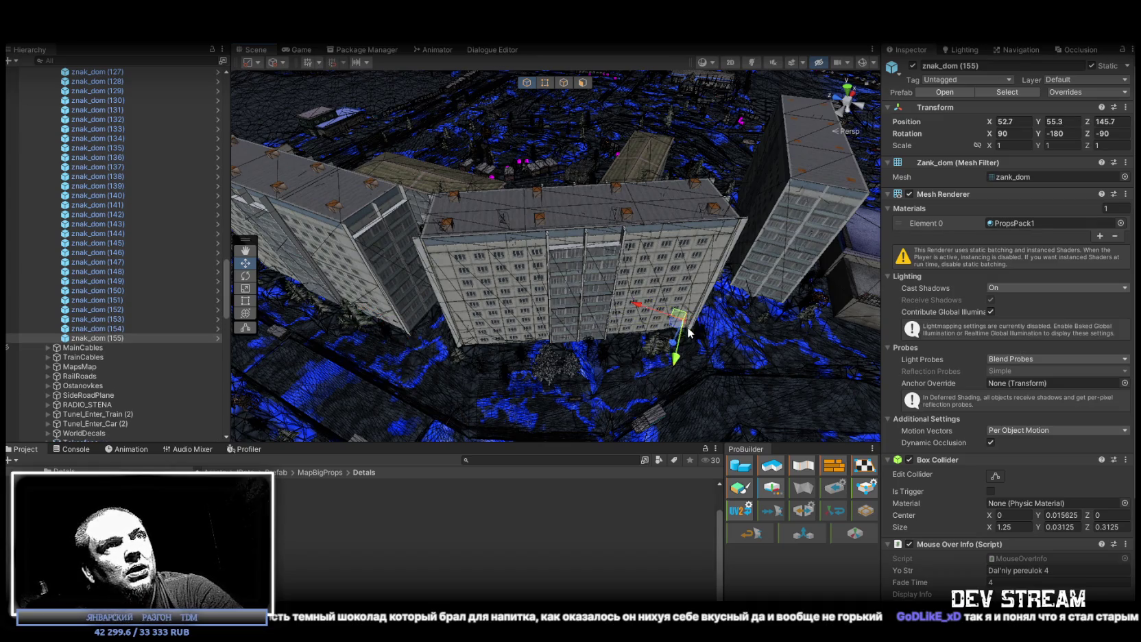
pyautogui.press('f')
pyautogui.moveTo(659, 274)
pyautogui.mouseDown()
pyautogui.moveTo(620, 262)
pyautogui.moveTo(628, 281)
pyautogui.moveTo(594, 250)
pyautogui.moveTo(559, 275)
pyautogui.moveTo(602, 292)
pyautogui.moveTo(643, 217)
pyautogui.moveTo(604, 233)
pyautogui.mouseUp()
pyautogui.press('e')
pyautogui.press('w')
pyautogui.moveTo(503, 254)
pyautogui.mouseDown()
pyautogui.moveTo(518, 239)
pyautogui.moveTo(921, 388)
pyautogui.moveTo(782, 301)
pyautogui.moveTo(328, 311)
pyautogui.mouseUp()
pyautogui.click(110, 338)
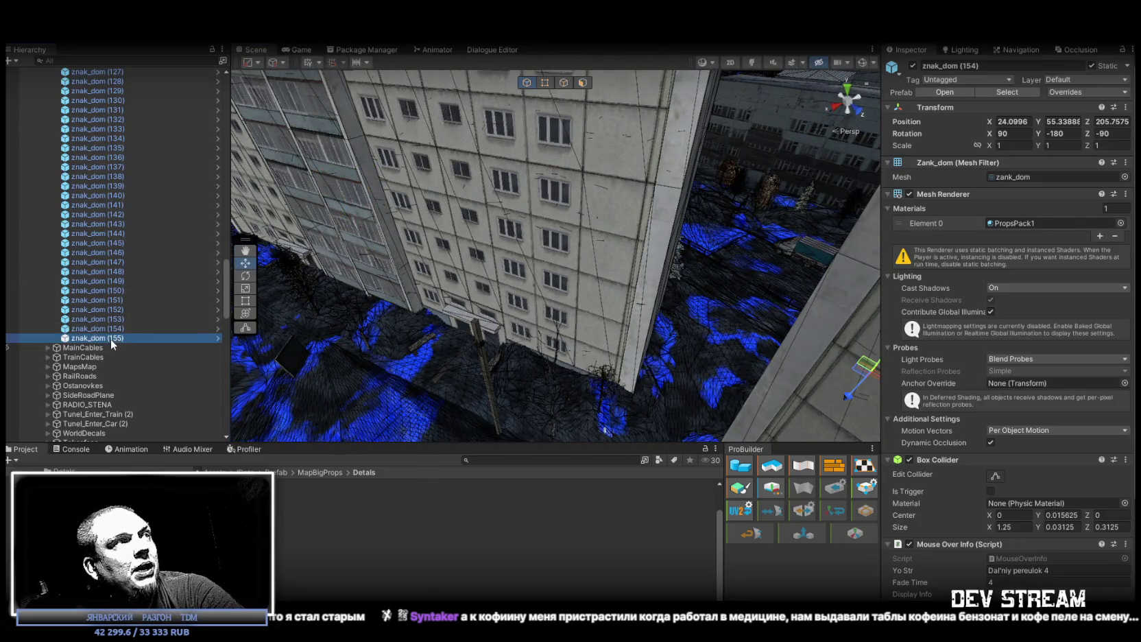
# Step: Put copy znak_dom (156) flush on another wall at 38.52, 55.36, 194.02, rotated Z 120
pyautogui.hotkey('ctrl', 'd')
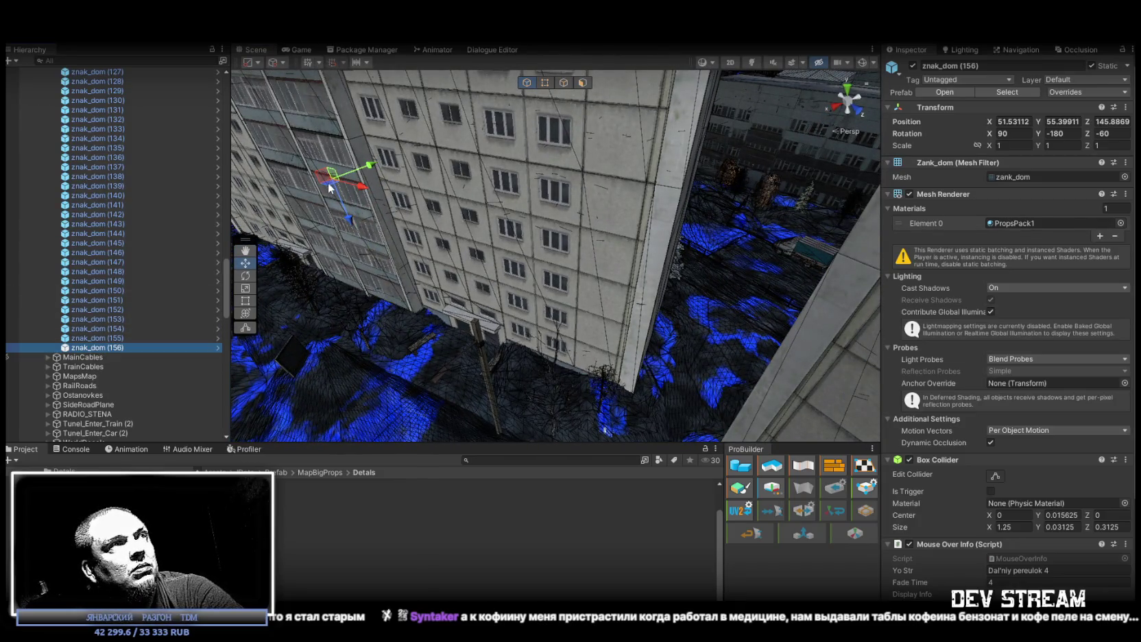
pyautogui.moveTo(350, 203)
pyautogui.mouseDown()
pyautogui.moveTo(628, 371)
pyautogui.moveTo(603, 367)
pyautogui.moveTo(606, 343)
pyautogui.mouseUp()
pyautogui.press('f')
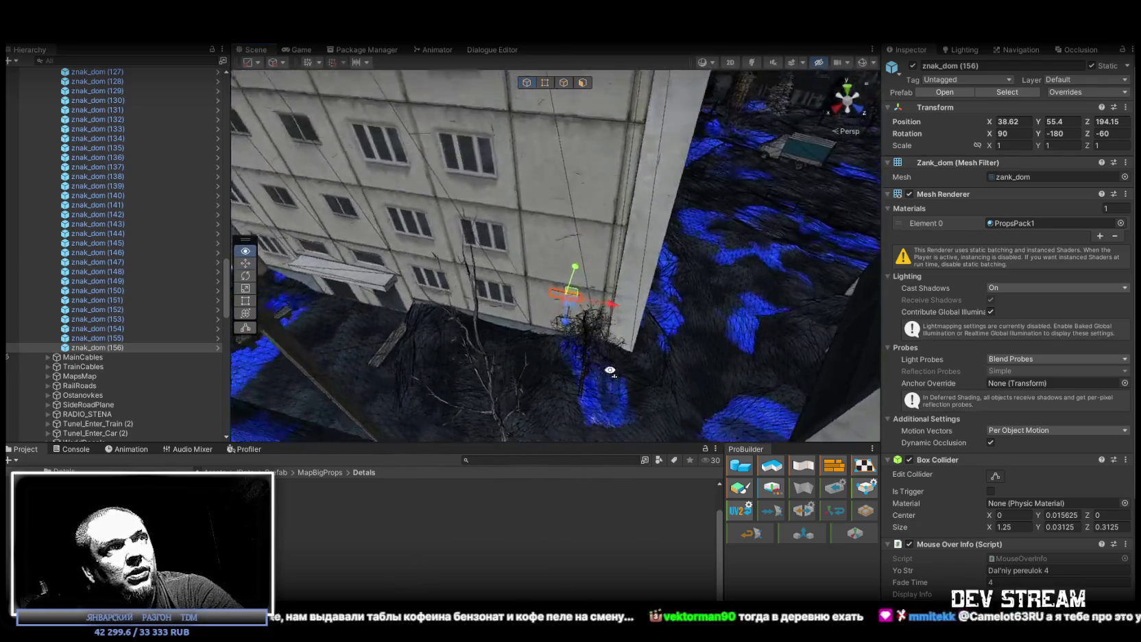
pyautogui.press('e')
pyautogui.moveTo(572, 248); pyautogui.dragTo(656, 277)
pyautogui.press('w')
pyautogui.moveTo(588, 217)
pyautogui.mouseDown()
pyautogui.moveTo(564, 281)
pyautogui.moveTo(575, 272)
pyautogui.mouseUp()
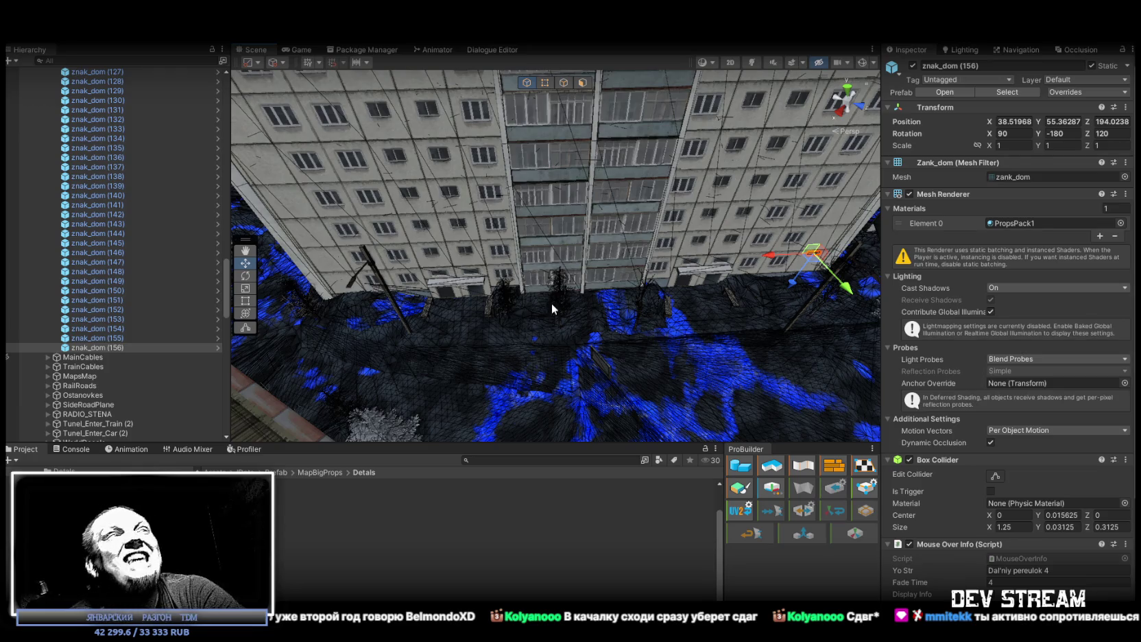
pyautogui.moveTo(551, 303)
pyautogui.mouseDown()
pyautogui.moveTo(558, 188)
pyautogui.moveTo(609, 194)
pyautogui.mouseUp()
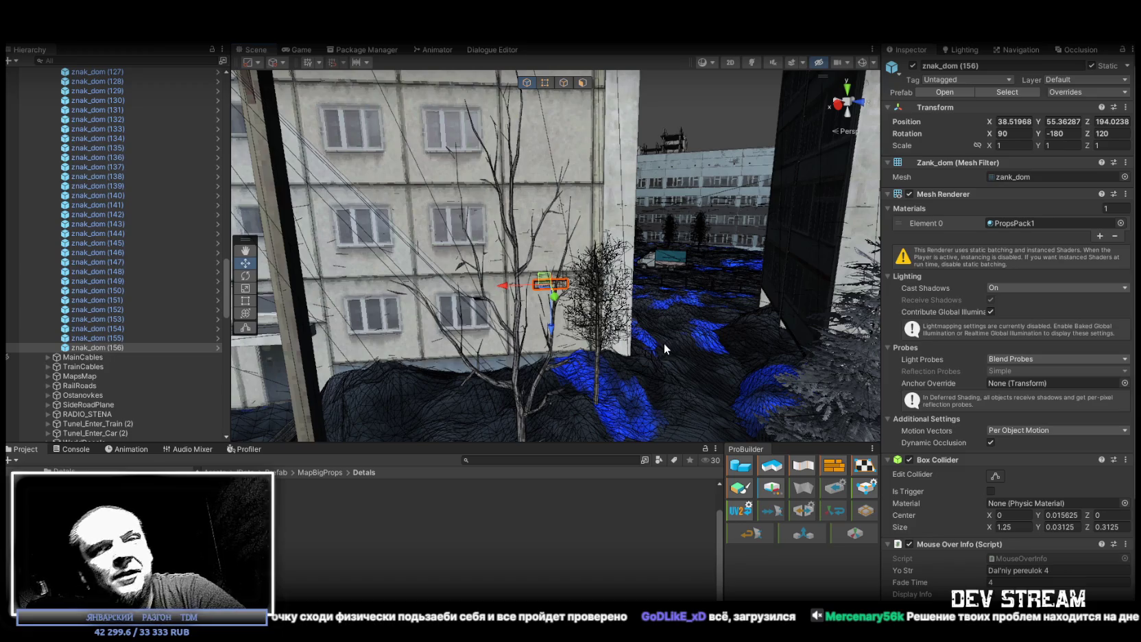
pyautogui.moveTo(625, 319)
pyautogui.mouseDown()
pyautogui.moveTo(514, 295)
pyautogui.moveTo(285, 278)
pyautogui.moveTo(595, 279)
pyautogui.moveTo(225, 253)
pyautogui.moveTo(521, 302)
pyautogui.moveTo(761, 380)
pyautogui.moveTo(693, 302)
pyautogui.moveTo(921, 330)
pyautogui.mouseUp()
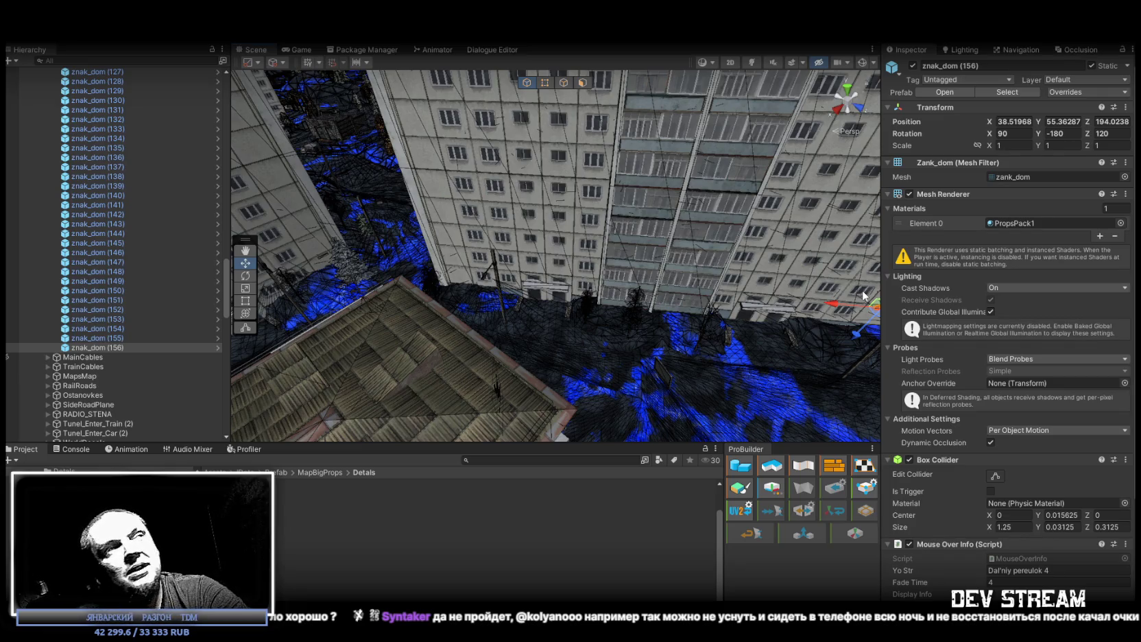
pyautogui.moveTo(804, 293)
pyautogui.mouseDown()
pyautogui.moveTo(786, 267)
pyautogui.moveTo(682, 279)
pyautogui.moveTo(519, 246)
pyautogui.moveTo(521, 357)
pyautogui.mouseUp()
pyautogui.moveTo(537, 371)
pyautogui.mouseDown()
pyautogui.moveTo(754, 343)
pyautogui.moveTo(521, 238)
pyautogui.moveTo(537, 204)
pyautogui.moveTo(459, 239)
pyautogui.moveTo(435, 225)
pyautogui.mouseUp()
# Step: Add znak_dom (157) rotated to Z 240, then duplicate it as (158) onto another building's wall
pyautogui.hotkey('ctrl', 'd')
pyautogui.moveTo(641, 257)
pyautogui.mouseDown()
pyautogui.moveTo(542, 235)
pyautogui.moveTo(655, 237)
pyautogui.moveTo(799, 261)
pyautogui.moveTo(752, 233)
pyautogui.moveTo(766, 153)
pyautogui.moveTo(576, 317)
pyautogui.moveTo(547, 312)
pyautogui.moveTo(689, 286)
pyautogui.moveTo(316, 217)
pyautogui.moveTo(434, 289)
pyautogui.moveTo(549, 275)
pyautogui.moveTo(635, 212)
pyautogui.moveTo(700, 261)
pyautogui.moveTo(624, 238)
pyautogui.mouseUp()
pyautogui.press('e')
pyautogui.press('w')
pyautogui.hotkey('ctrl', 'd')
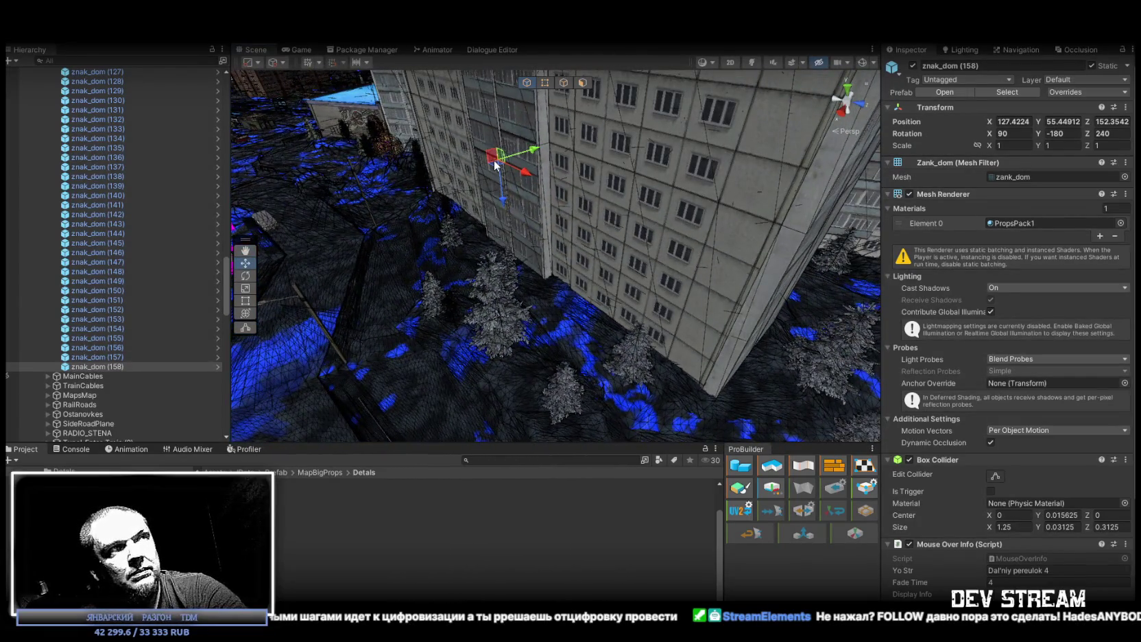
pyautogui.moveTo(499, 169)
pyautogui.mouseDown()
pyautogui.moveTo(701, 377)
pyautogui.moveTo(673, 345)
pyautogui.moveTo(734, 339)
pyautogui.moveTo(714, 302)
pyautogui.moveTo(737, 336)
pyautogui.moveTo(732, 285)
pyautogui.moveTo(652, 274)
pyautogui.moveTo(583, 269)
pyautogui.moveTo(520, 283)
pyautogui.moveTo(533, 331)
pyautogui.moveTo(554, 319)
pyautogui.mouseUp()
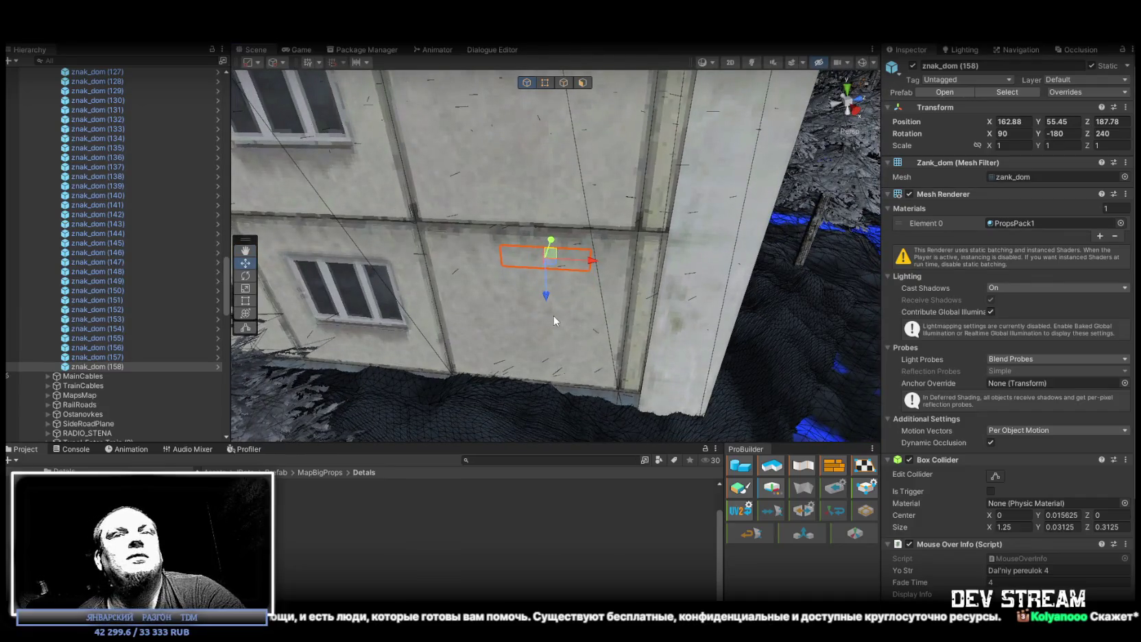
# Step: Rotate znak_dom (158) to Z 60 and seat it flush at 162.58, 55.30, 187.65
pyautogui.scroll(3, 554, 320)
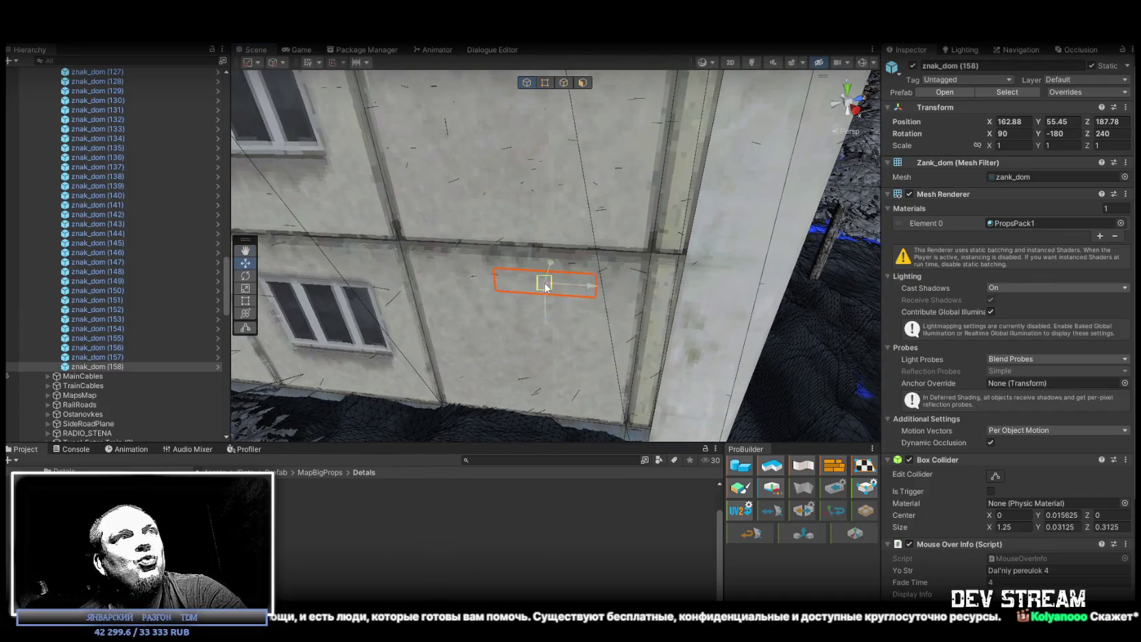
pyautogui.moveTo(547, 287)
pyautogui.mouseDown()
pyautogui.moveTo(399, 323)
pyautogui.moveTo(307, 320)
pyautogui.moveTo(625, 283)
pyautogui.moveTo(548, 246)
pyautogui.moveTo(528, 300)
pyautogui.moveTo(592, 234)
pyautogui.mouseUp()
pyautogui.press('e')
pyautogui.scroll(5, 548, 275)
pyautogui.press('w')
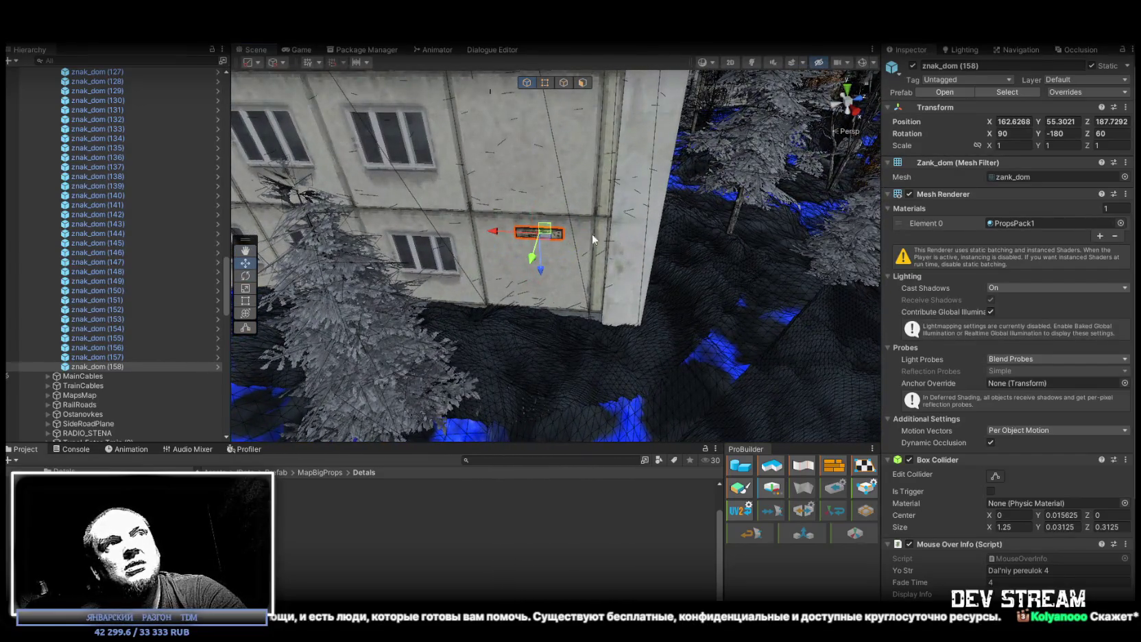
pyautogui.moveTo(491, 230)
pyautogui.mouseDown()
pyautogui.moveTo(729, 284)
pyautogui.moveTo(683, 272)
pyautogui.moveTo(664, 287)
pyautogui.mouseUp()
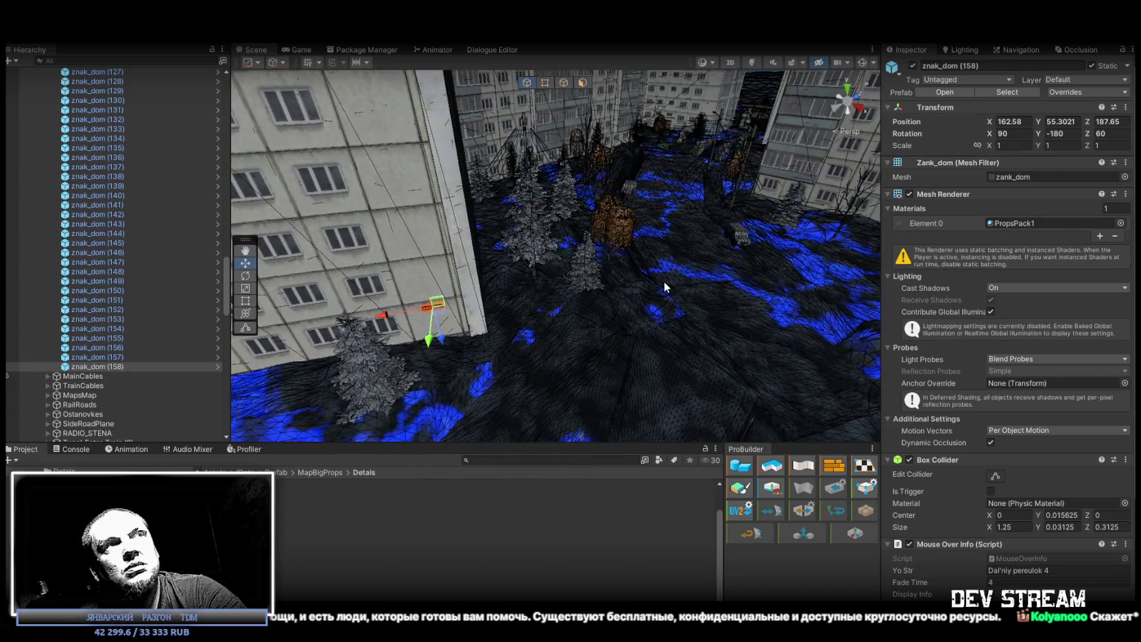
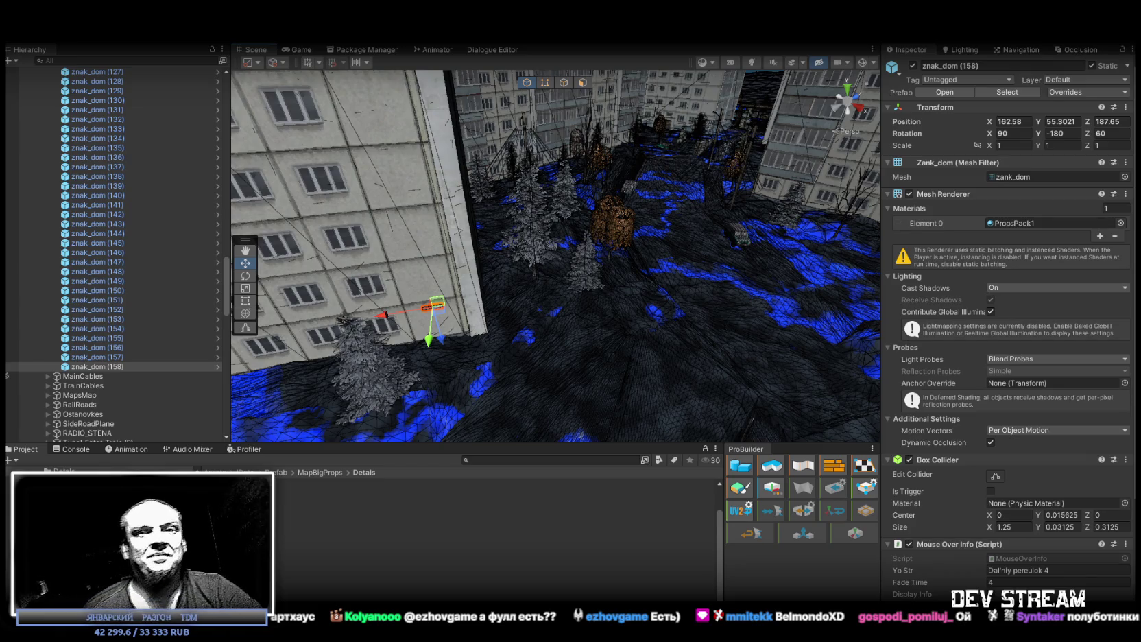
# Step: Select the znak_dom signs in the Hierarchy and fly the view to sign znak_dom (154)
pyautogui.moveTo(357, 247)
pyautogui.mouseDown()
pyautogui.moveTo(333, 238)
pyautogui.moveTo(496, 217)
pyautogui.moveTo(611, 263)
pyautogui.moveTo(1020, 270)
pyautogui.moveTo(41, 266)
pyautogui.moveTo(152, 262)
pyautogui.moveTo(159, 207)
pyautogui.moveTo(165, 243)
pyautogui.moveTo(311, 299)
pyautogui.moveTo(206, 384)
pyautogui.moveTo(121, 417)
pyautogui.moveTo(120, 274)
pyautogui.mouseUp()
pyautogui.keyDown('shift'); pyautogui.click(120, 211); pyautogui.keyUp('shift')
pyautogui.moveTo(522, 275)
pyautogui.mouseDown()
pyautogui.moveTo(501, 250)
pyautogui.moveTo(531, 249)
pyautogui.moveTo(347, 199)
pyautogui.moveTo(482, 227)
pyautogui.moveTo(349, 364)
pyautogui.mouseUp()
pyautogui.click(114, 348)
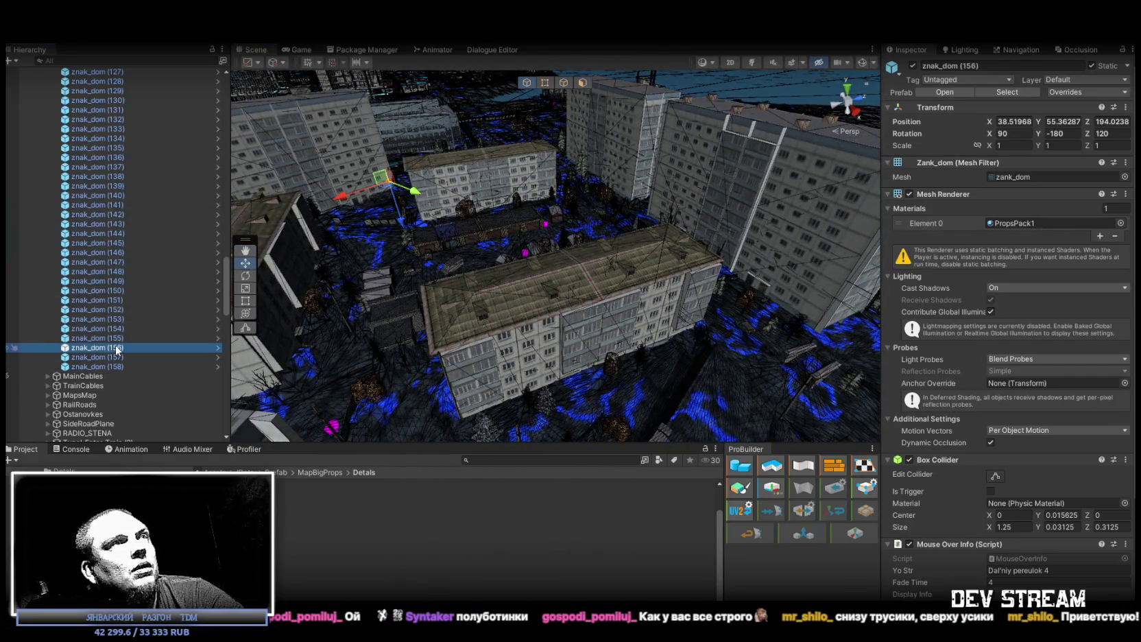
pyautogui.click(117, 329)
pyautogui.doubleClick(116, 328)
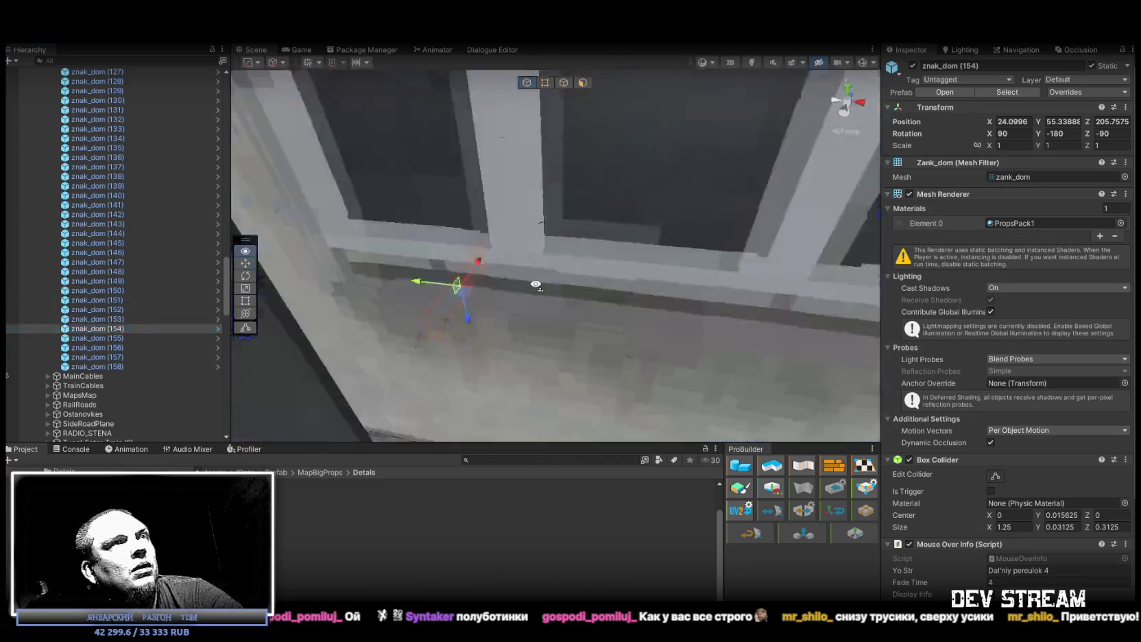
pyautogui.moveTo(536, 284)
pyautogui.mouseDown()
pyautogui.moveTo(727, 302)
pyautogui.moveTo(823, 332)
pyautogui.moveTo(757, 247)
pyautogui.moveTo(736, 248)
pyautogui.moveTo(562, 268)
pyautogui.moveTo(593, 310)
pyautogui.moveTo(715, 375)
pyautogui.moveTo(363, 367)
pyautogui.moveTo(388, 312)
pyautogui.moveTo(630, 217)
pyautogui.moveTo(595, 256)
pyautogui.moveTo(594, 132)
pyautogui.moveTo(649, 217)
pyautogui.moveTo(583, 181)
pyautogui.mouseUp()
# Step: Duplicate sign znak_dom (151) into znak_dom (159) and frame the new sign
pyautogui.click(713, 250)
pyautogui.hotkey('ctrl', 'd')
pyautogui.press('f')
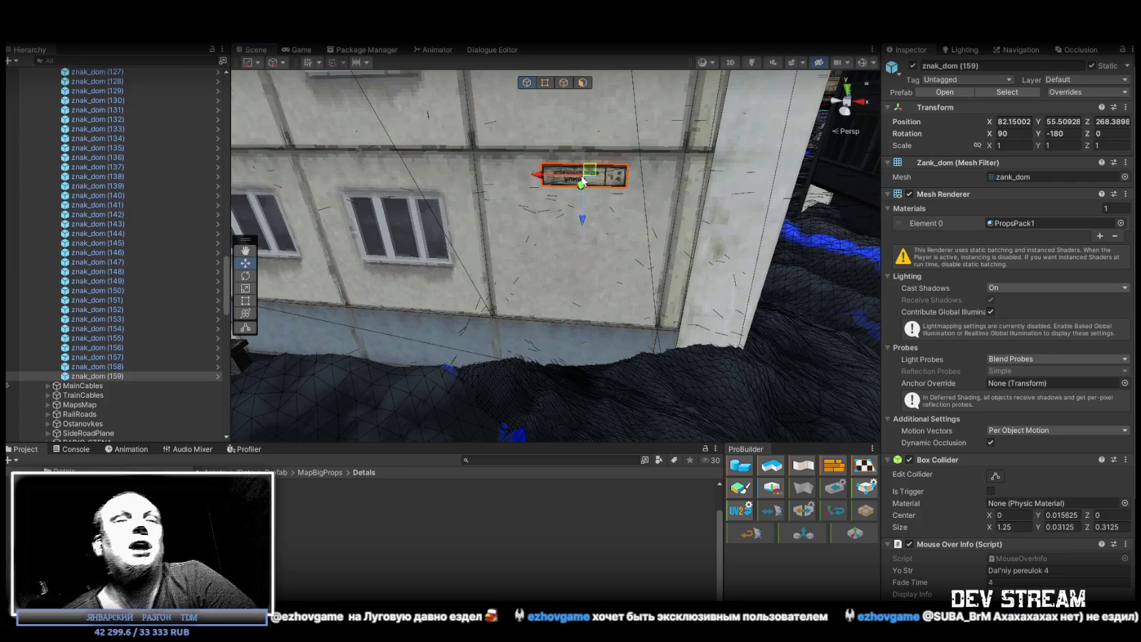
# Step: Shift sign znak_dom (159) slightly along the building wall
pyautogui.scroll(5, 537, 151)
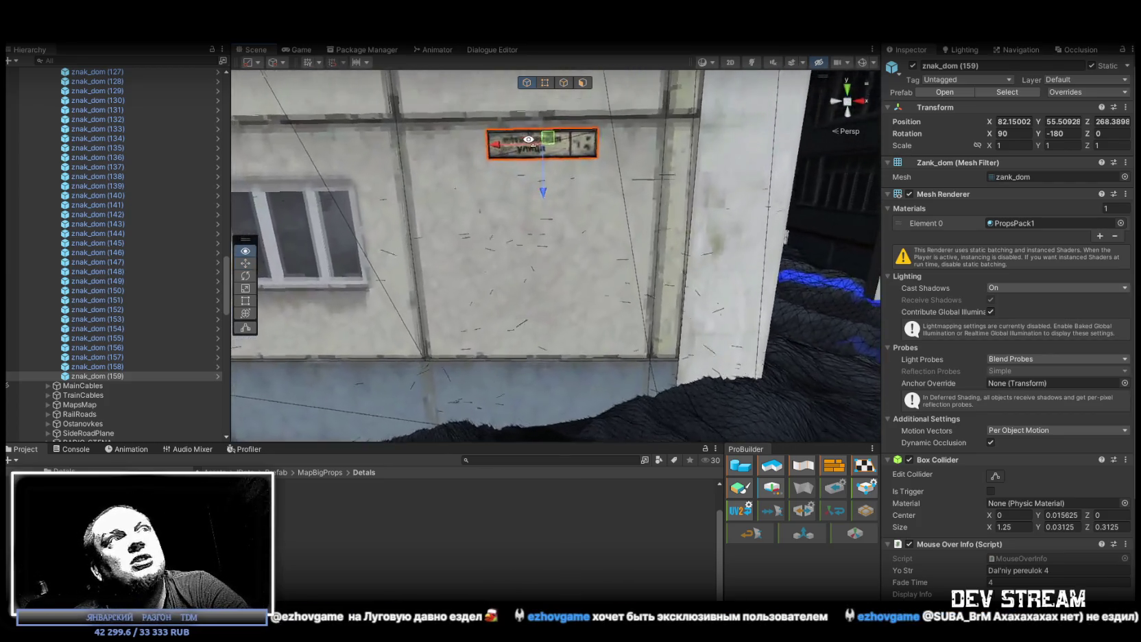
pyautogui.moveTo(541, 172)
pyautogui.mouseDown()
pyautogui.moveTo(399, 190)
pyautogui.moveTo(847, 240)
pyautogui.mouseUp()
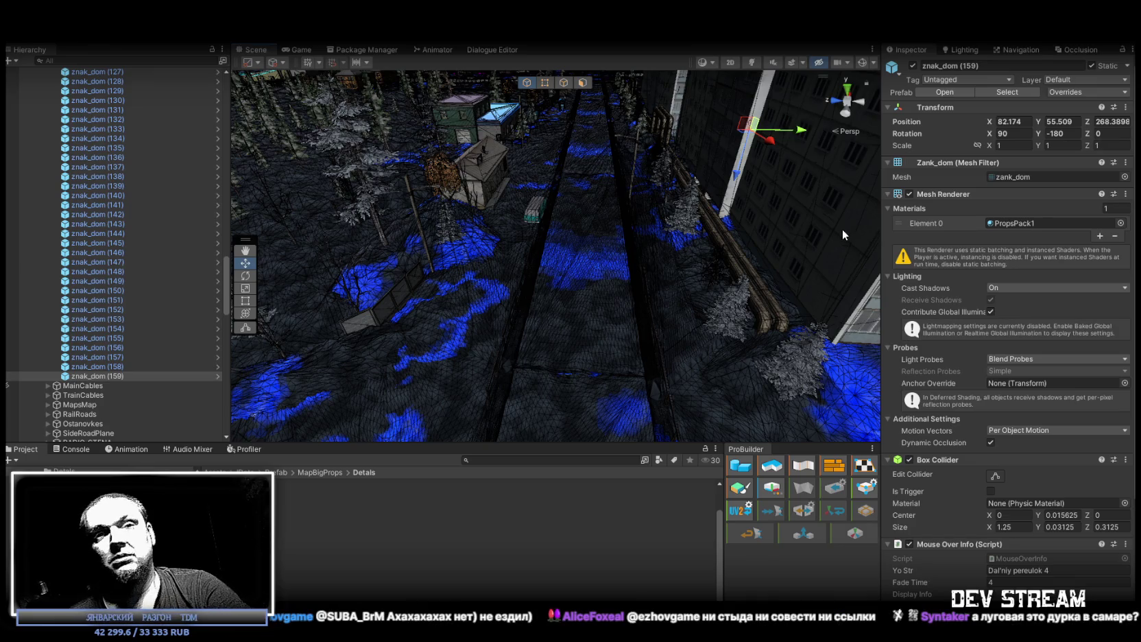
pyautogui.moveTo(820, 221)
pyautogui.mouseDown()
pyautogui.moveTo(738, 246)
pyautogui.moveTo(556, 208)
pyautogui.mouseUp()
# Step: Duplicate sign 159 into znak_dom (160), move it to the building corner, rotated to Z -180
pyautogui.click(105, 375)
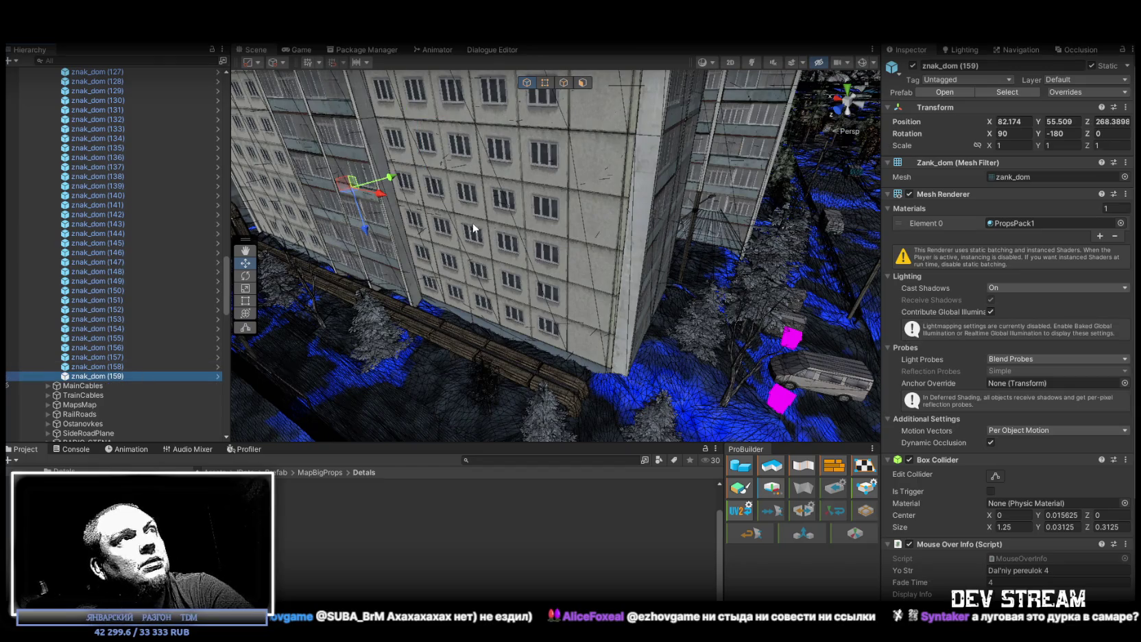
pyautogui.hotkey('ctrl', 'd')
pyautogui.moveTo(355, 194)
pyautogui.mouseDown()
pyautogui.moveTo(598, 345)
pyautogui.moveTo(686, 299)
pyautogui.mouseUp()
pyautogui.press('e')
pyautogui.moveTo(556, 322)
pyautogui.mouseDown()
pyautogui.moveTo(412, 346)
pyautogui.moveTo(305, 301)
pyautogui.mouseUp()
pyautogui.press('f')
pyautogui.press('w')
# Step: Fine-tune znak_dom (160)'s position on the corner wall of apartment block rus_build_9et_03b (5)
pyautogui.moveTo(553, 236); pyautogui.dragTo(552, 237)
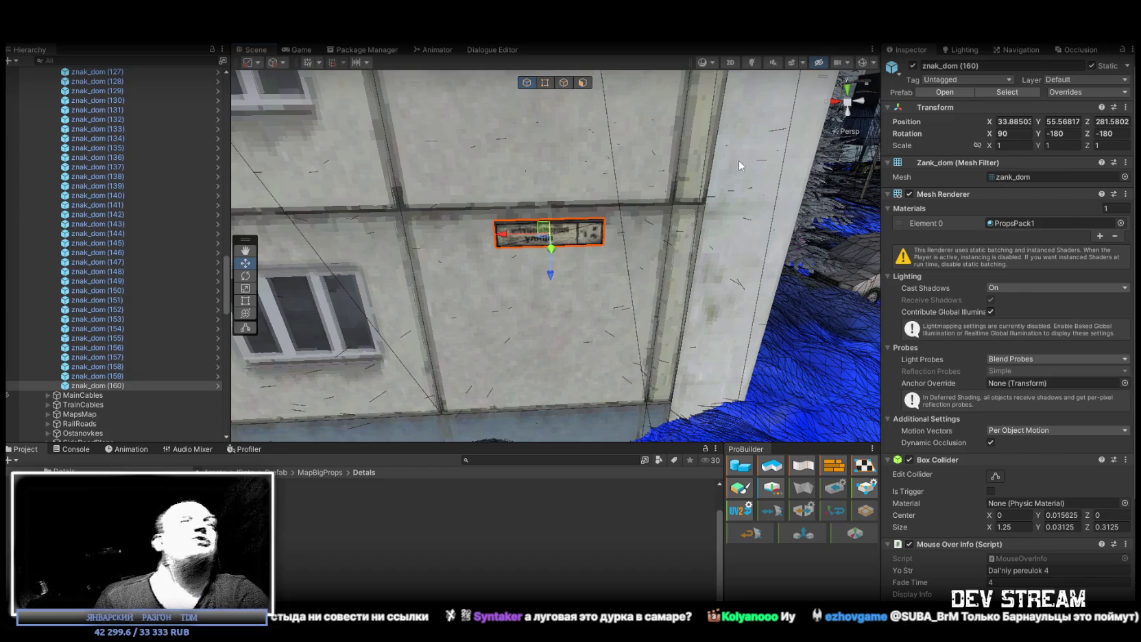
pyautogui.moveTo(666, 161)
pyautogui.mouseDown()
pyautogui.moveTo(536, 144)
pyautogui.moveTo(477, 214)
pyautogui.moveTo(466, 247)
pyautogui.moveTo(502, 263)
pyautogui.moveTo(509, 238)
pyautogui.moveTo(423, 244)
pyautogui.moveTo(548, 227)
pyautogui.moveTo(668, 167)
pyautogui.mouseUp()
pyautogui.moveTo(581, 200)
pyautogui.mouseDown()
pyautogui.moveTo(449, 121)
pyautogui.moveTo(510, 223)
pyautogui.mouseUp()
pyautogui.click(510, 223)
pyautogui.moveTo(550, 189)
pyautogui.mouseDown()
pyautogui.moveTo(503, 209)
pyautogui.moveTo(538, 206)
pyautogui.mouseUp()
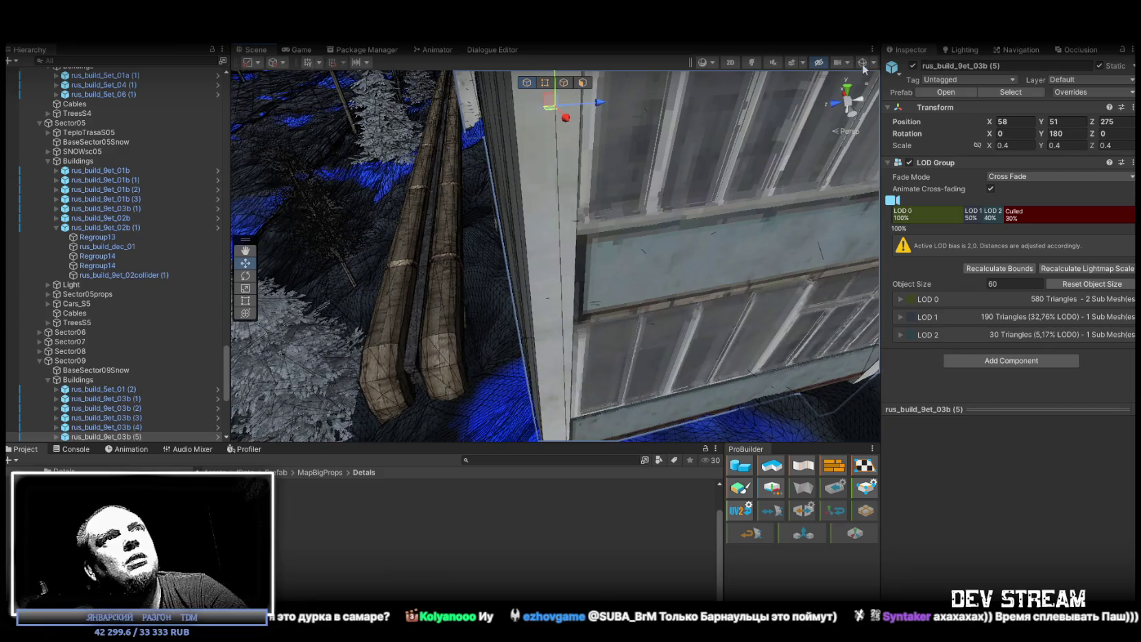
# Step: Select building rus_build_9et_03b (5), copy its name, and search the Project assets for it
pyautogui.moveTo(618, 212)
pyautogui.mouseDown()
pyautogui.moveTo(562, 207)
pyautogui.moveTo(673, 179)
pyautogui.moveTo(690, 251)
pyautogui.moveTo(757, 321)
pyautogui.moveTo(865, 277)
pyautogui.moveTo(885, 182)
pyautogui.moveTo(873, 192)
pyautogui.moveTo(883, 332)
pyautogui.moveTo(914, 336)
pyautogui.moveTo(936, 319)
pyautogui.moveTo(823, 310)
pyautogui.moveTo(638, 242)
pyautogui.moveTo(652, 251)
pyautogui.moveTo(637, 254)
pyautogui.moveTo(808, 297)
pyautogui.moveTo(673, 326)
pyautogui.moveTo(548, 288)
pyautogui.mouseUp()
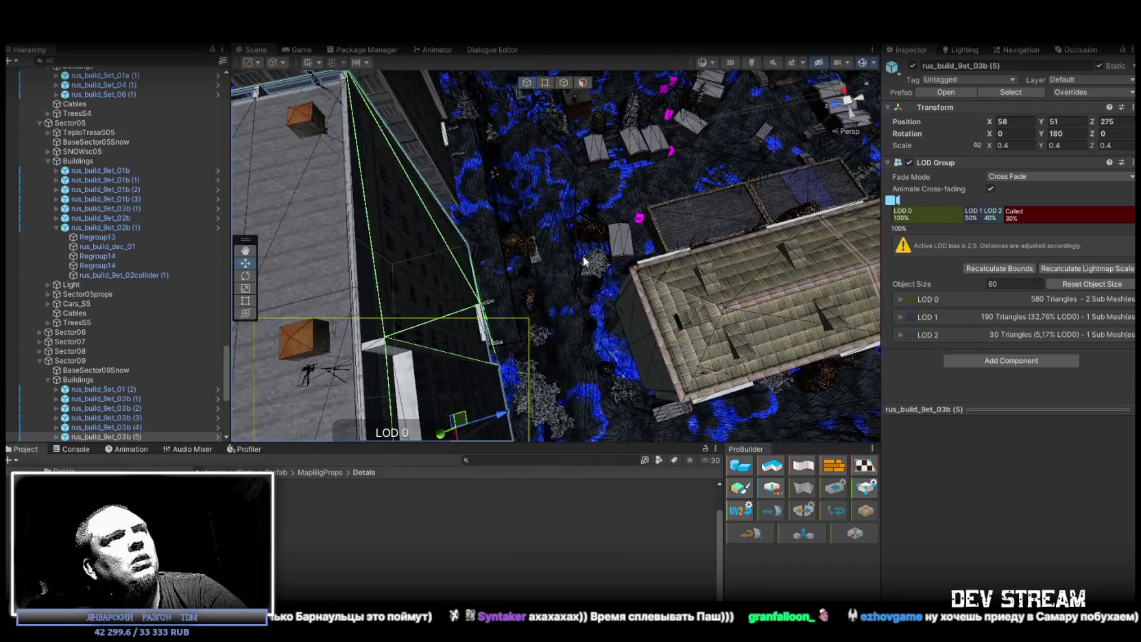
pyautogui.scroll(5, 458, 246)
pyautogui.moveTo(659, 167); pyautogui.dragTo(666, 230)
pyautogui.click(666, 229)
pyautogui.click(666, 210)
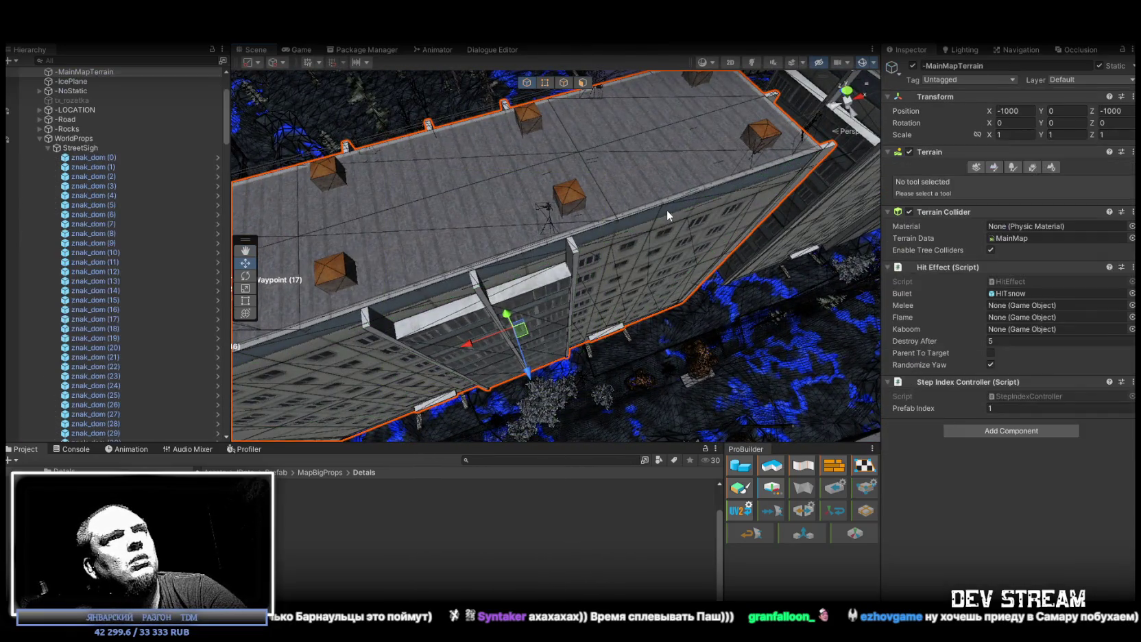
pyautogui.scroll(3, 154, 199)
pyautogui.click(612, 248)
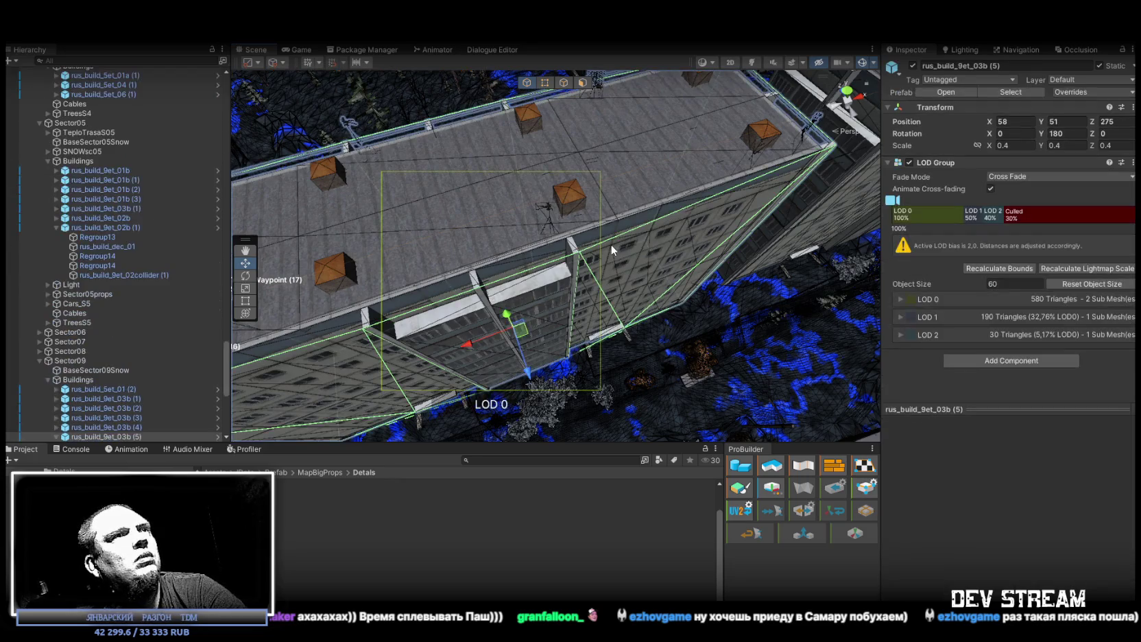
pyautogui.doubleClick(987, 64)
pyautogui.click(511, 458)
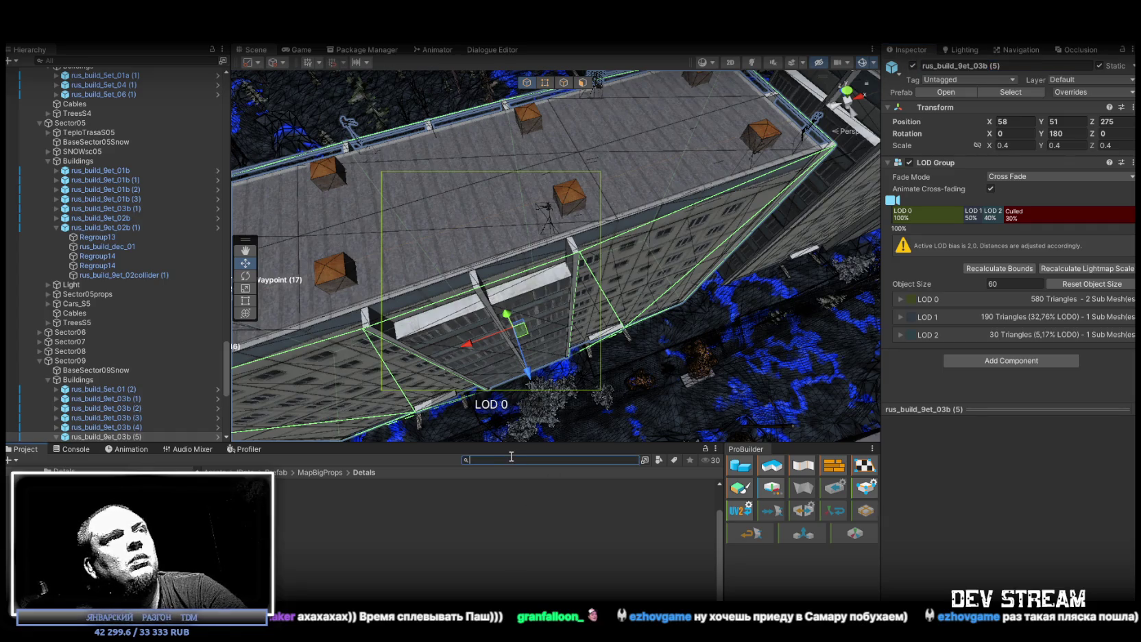
# Step: Hide scene gizmos, browse the search results, and open the rus_build_9et_03b prefab for editing
pyautogui.click(863, 62)
pyautogui.click(309, 484)
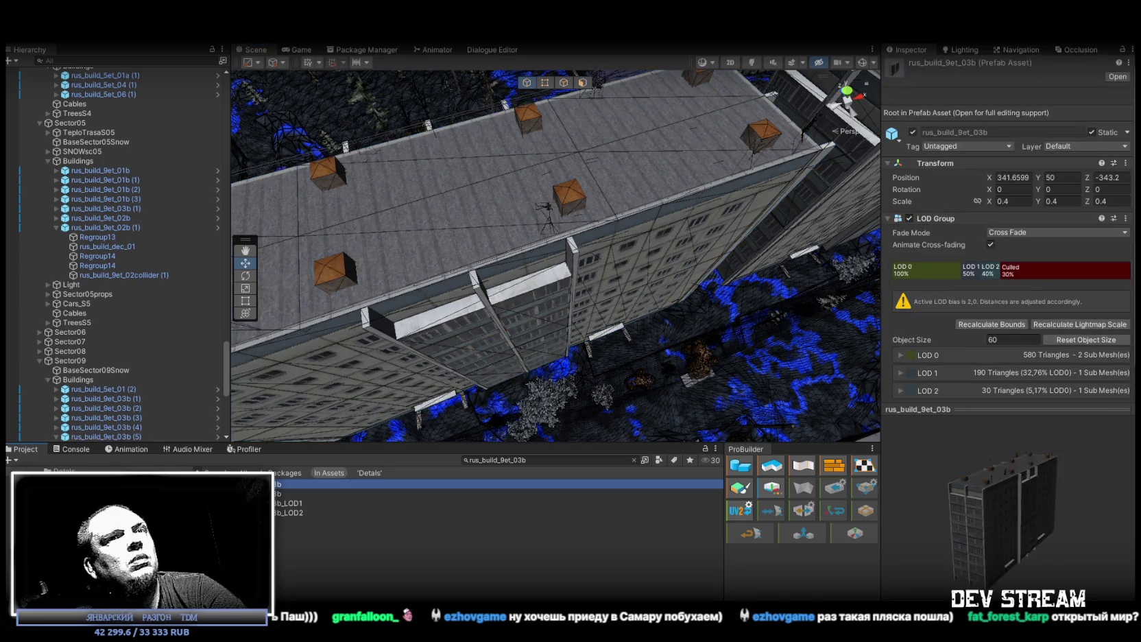
pyautogui.click(308, 494)
pyautogui.click(308, 484)
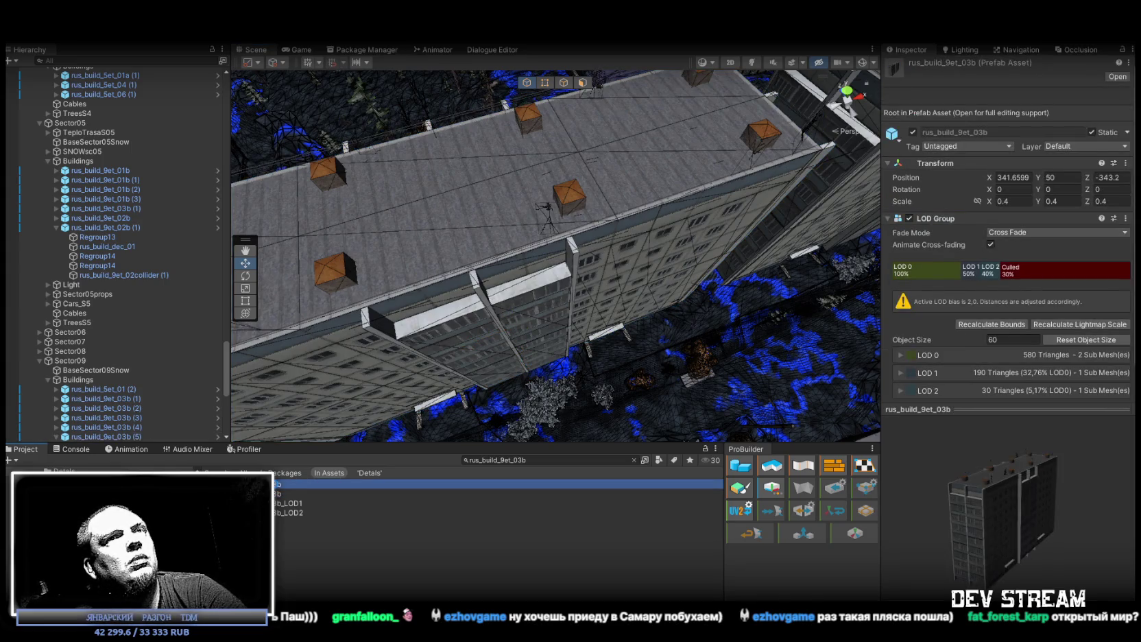
pyautogui.press('Down')
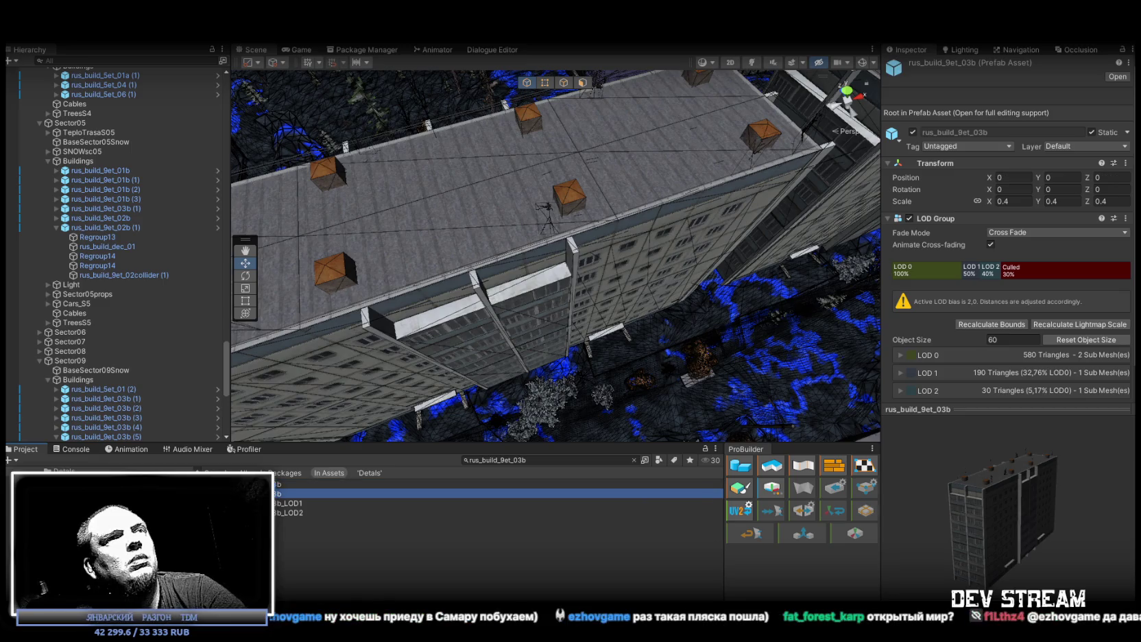
pyautogui.press('Up')
pyautogui.click(635, 461)
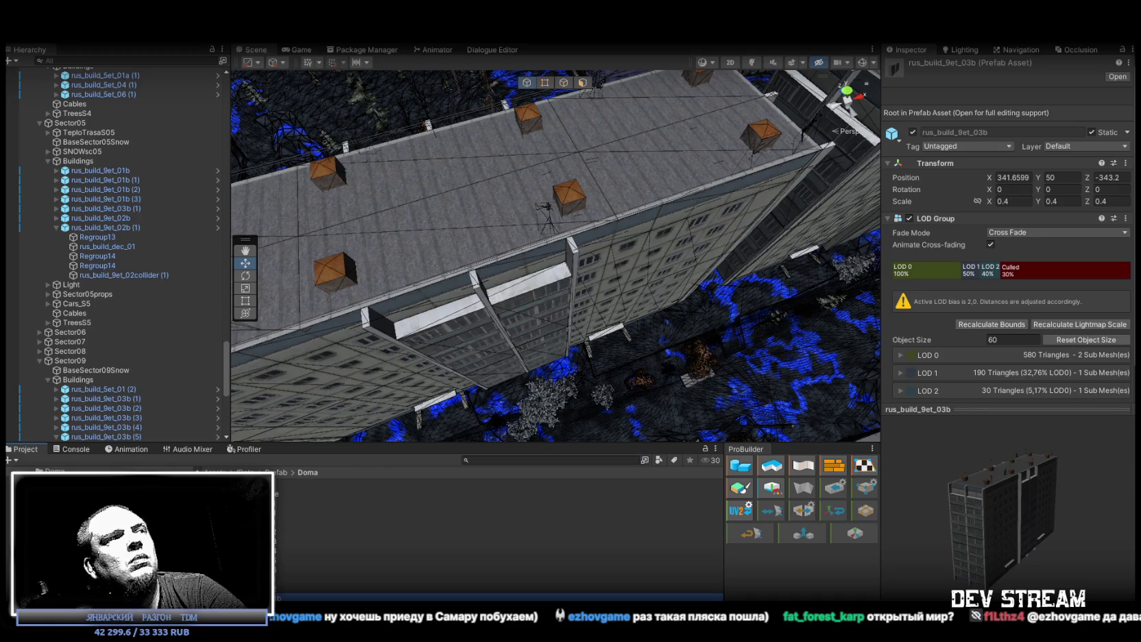
pyautogui.press('Return')
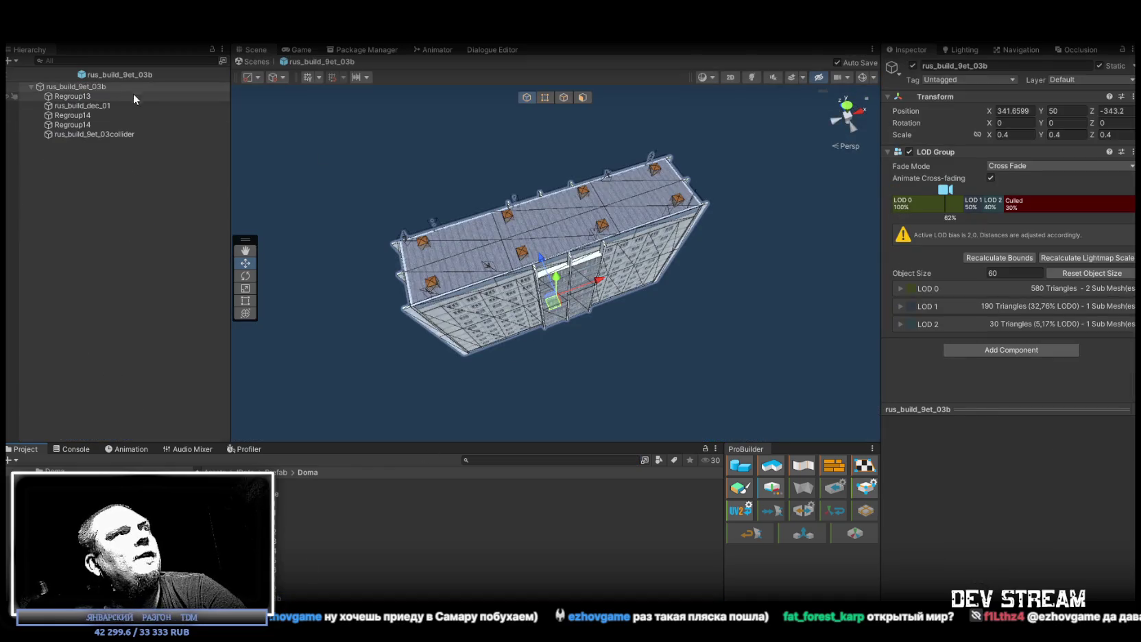
# Step: Toggle the prefab collider's Mesh Renderer off and back on to check its shape
pyautogui.click(84, 137)
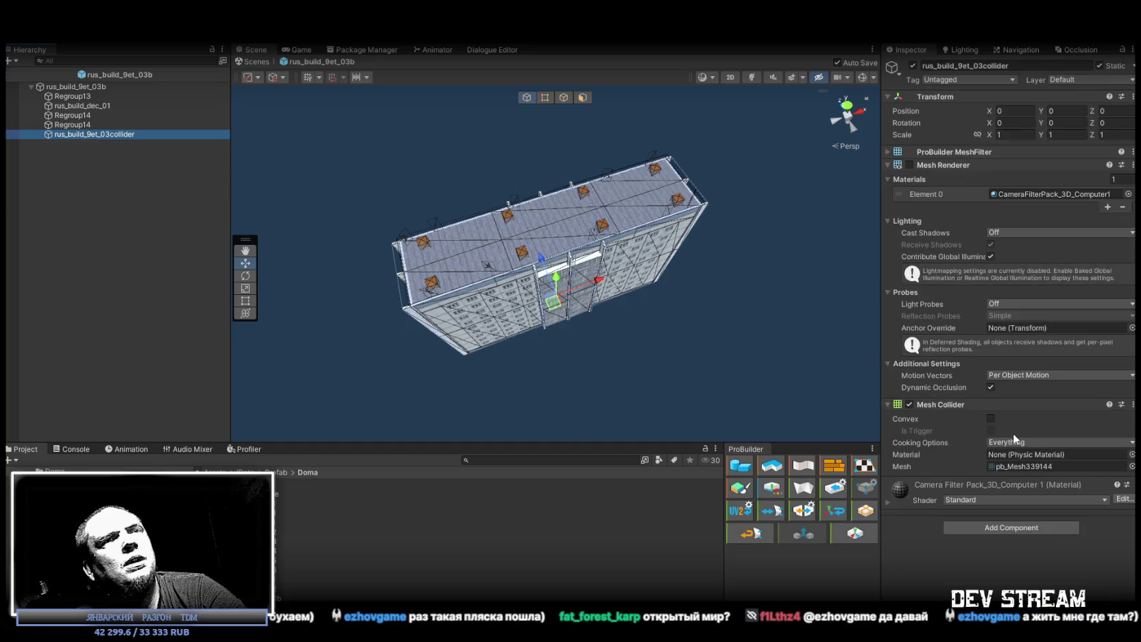
pyautogui.moveTo(549, 288); pyautogui.dragTo(887, 137)
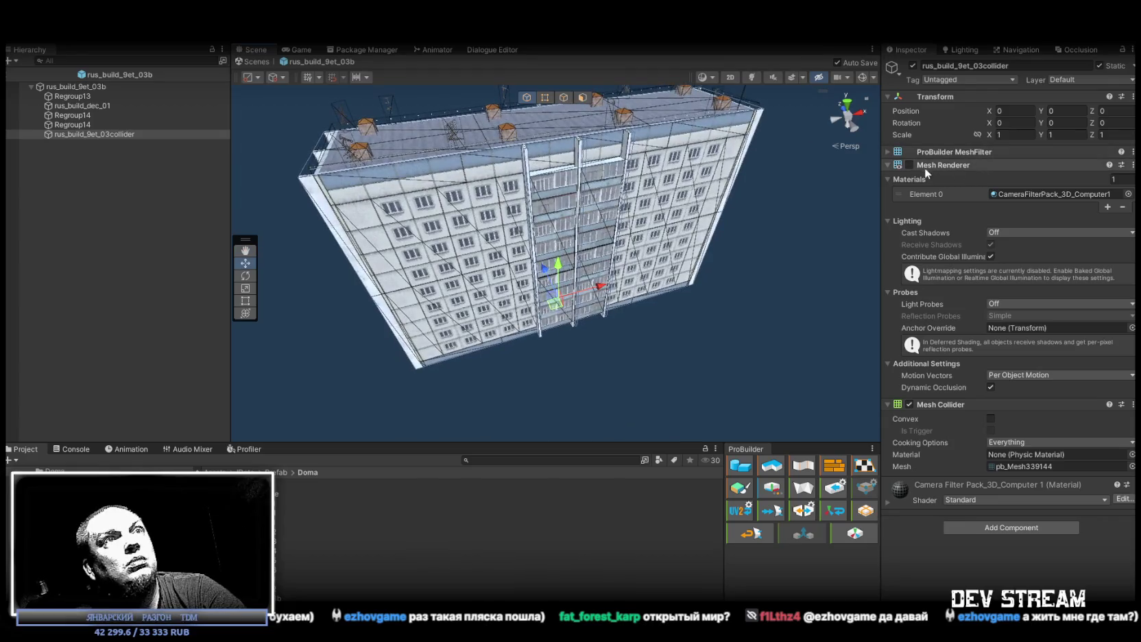
pyautogui.click(910, 164)
pyautogui.click(910, 164)
pyautogui.moveTo(617, 240)
pyautogui.mouseDown()
pyautogui.moveTo(561, 213)
pyautogui.moveTo(627, 214)
pyautogui.moveTo(769, 153)
pyautogui.moveTo(758, 160)
pyautogui.mouseUp()
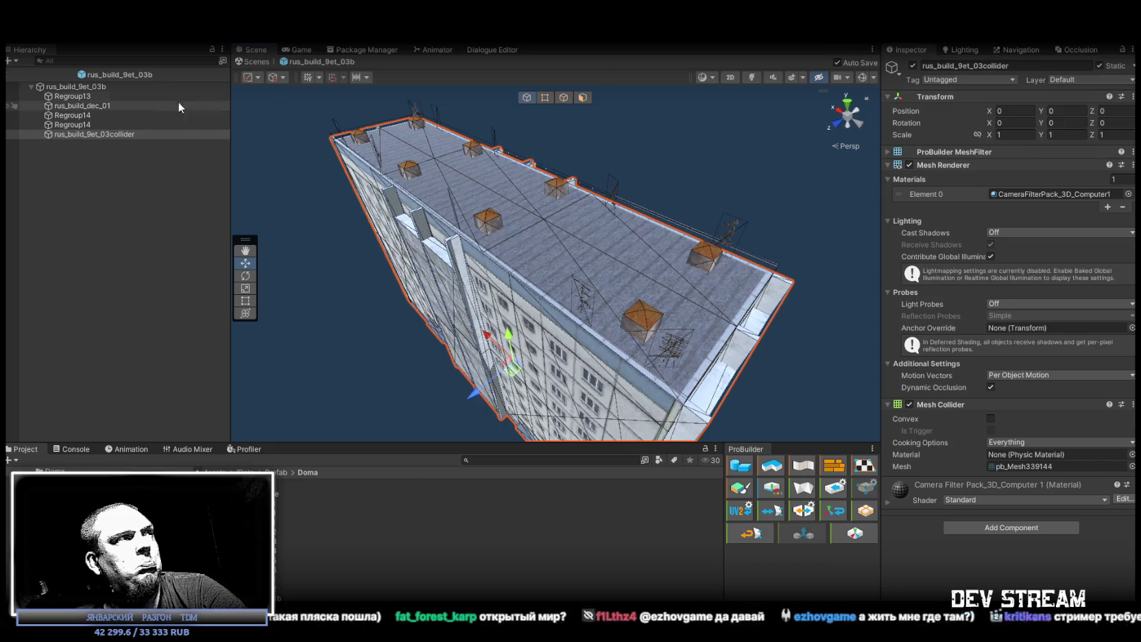
# Step: Inspect the root, rus_build_dec_01, Regroup14 parts and collider, then return to the city scene
pyautogui.click(100, 87)
pyautogui.click(1023, 62)
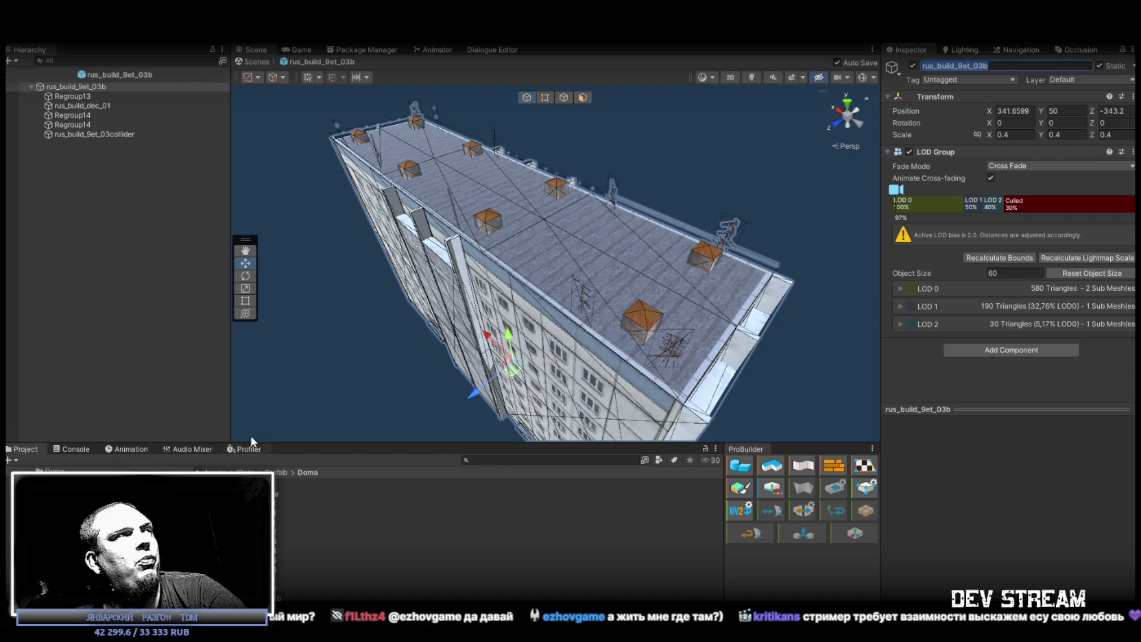
pyautogui.click(84, 106)
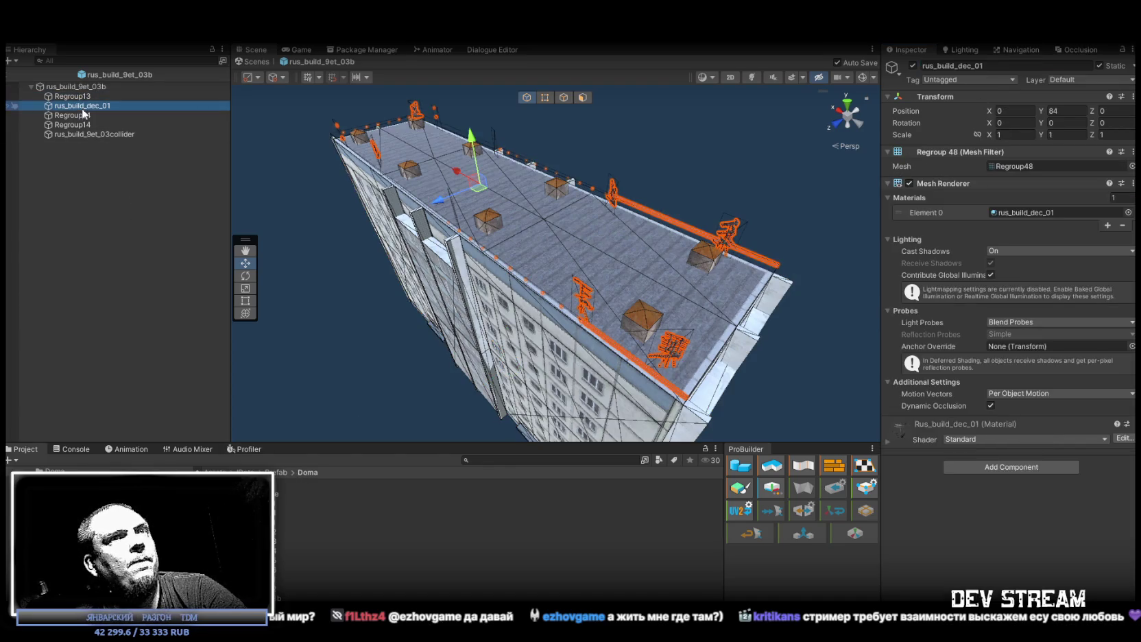
pyautogui.click(84, 116)
pyautogui.click(84, 125)
pyautogui.click(83, 135)
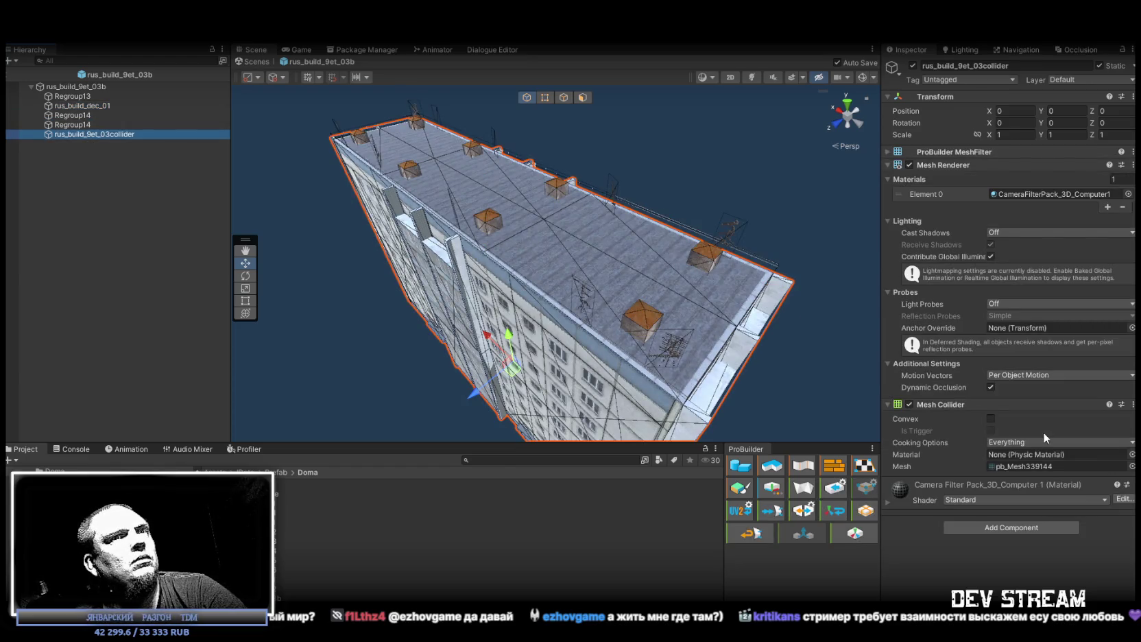
pyautogui.click(255, 63)
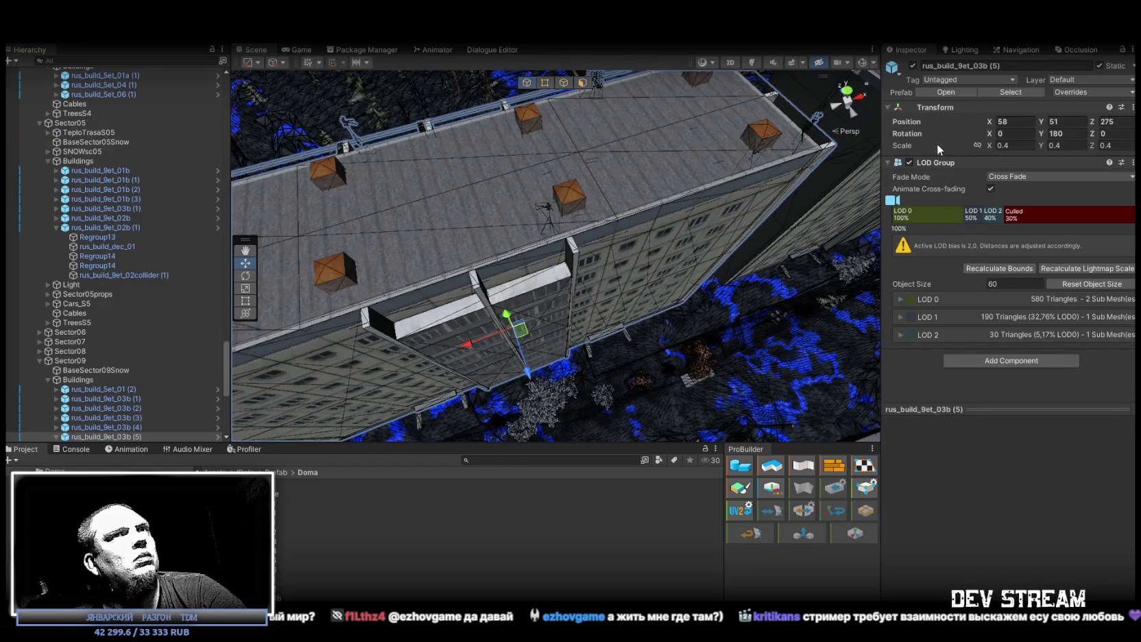
# Step: Inspect the placed building's Regroup13, rus_build_dec_01, Regroup14 and collider parts, then select rus_build_9et_03b (5)
pyautogui.click(649, 233)
pyautogui.scroll(-5, 100, 322)
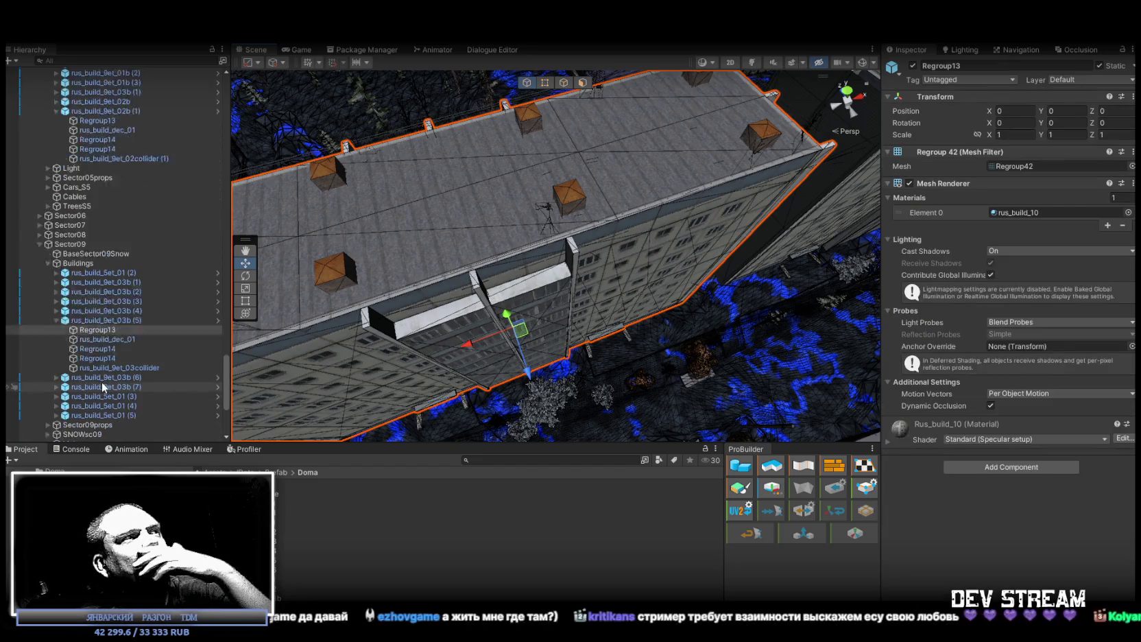
pyautogui.click(103, 303)
pyautogui.click(104, 313)
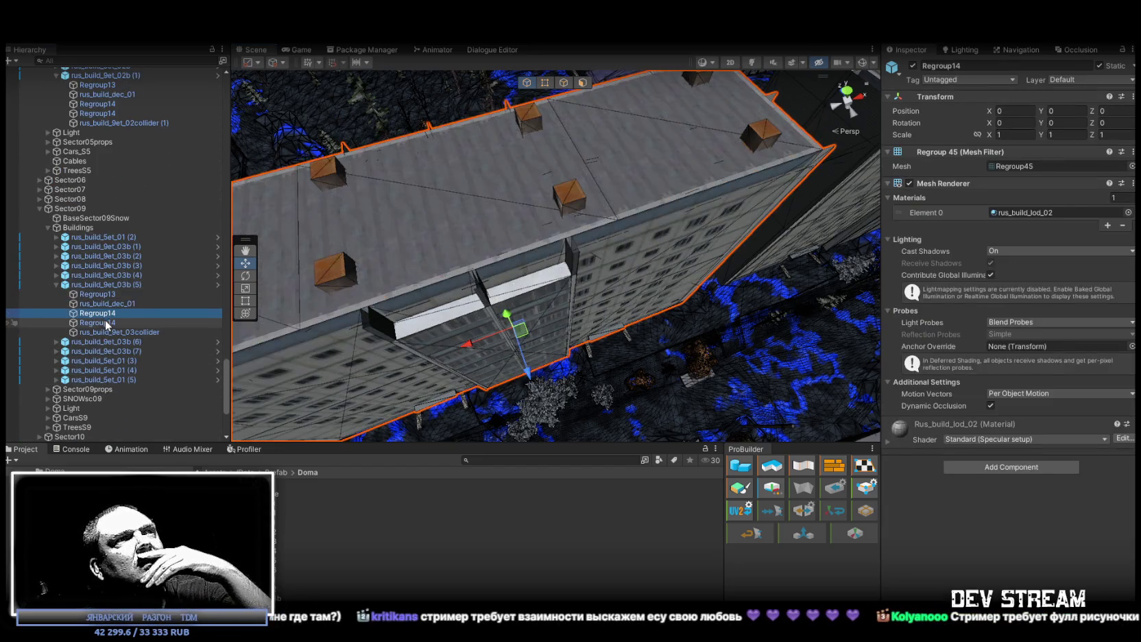
pyautogui.click(110, 331)
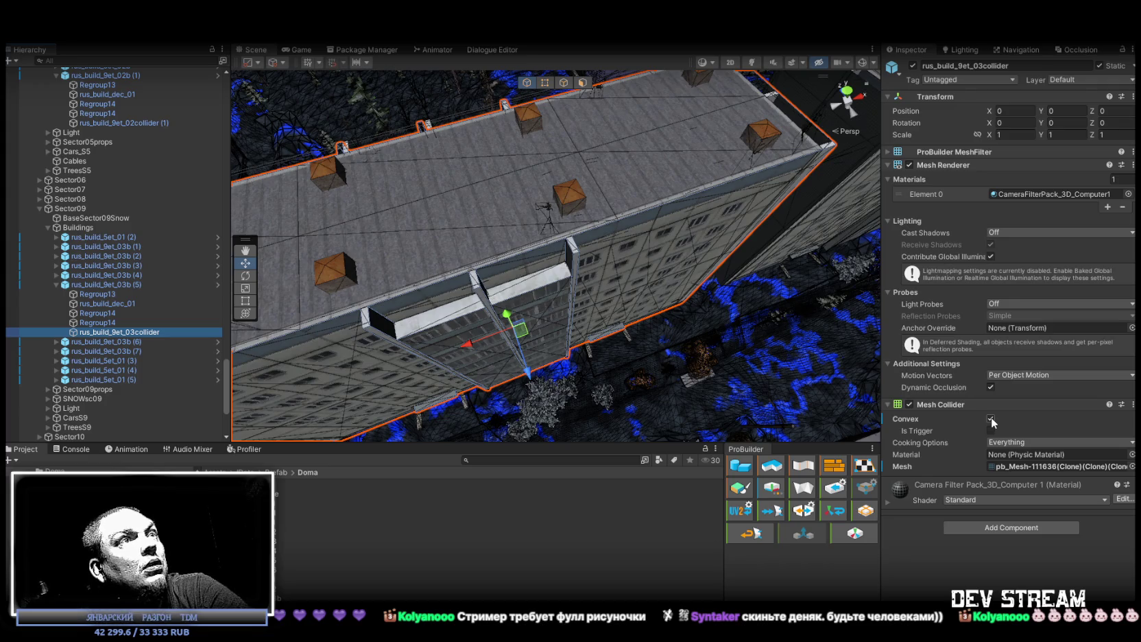
pyautogui.moveTo(617, 233)
pyautogui.keyDown('alt'); pyautogui.mouseDown()
pyautogui.moveTo(568, 260)
pyautogui.moveTo(498, 228)
pyautogui.mouseUp(); pyautogui.keyUp('alt')
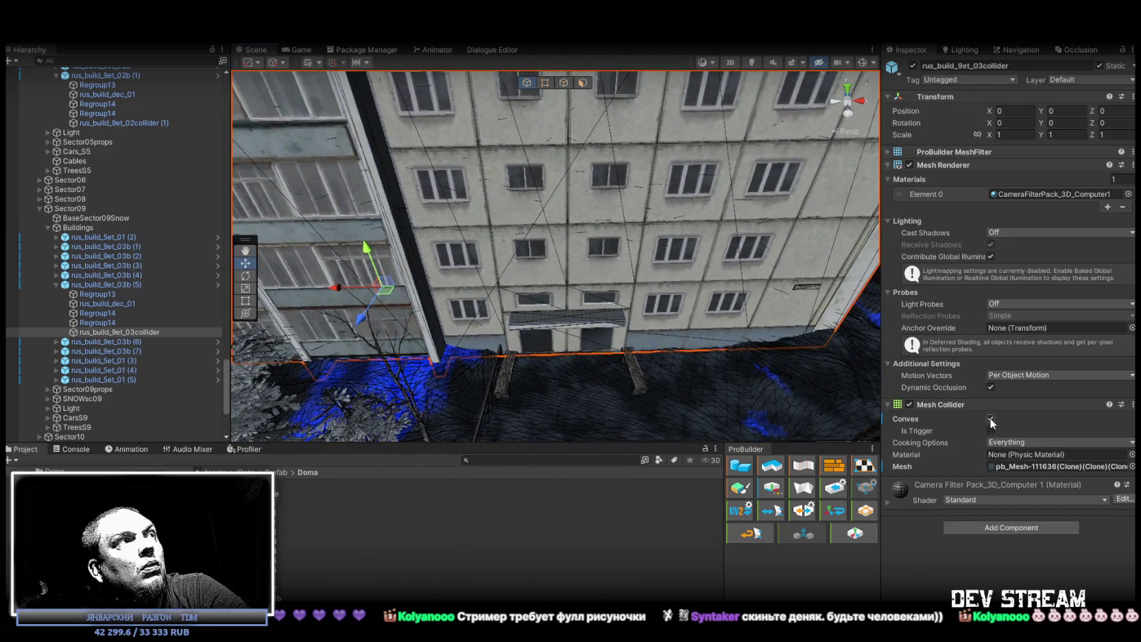
pyautogui.click(150, 325)
pyautogui.click(160, 332)
pyautogui.click(132, 286)
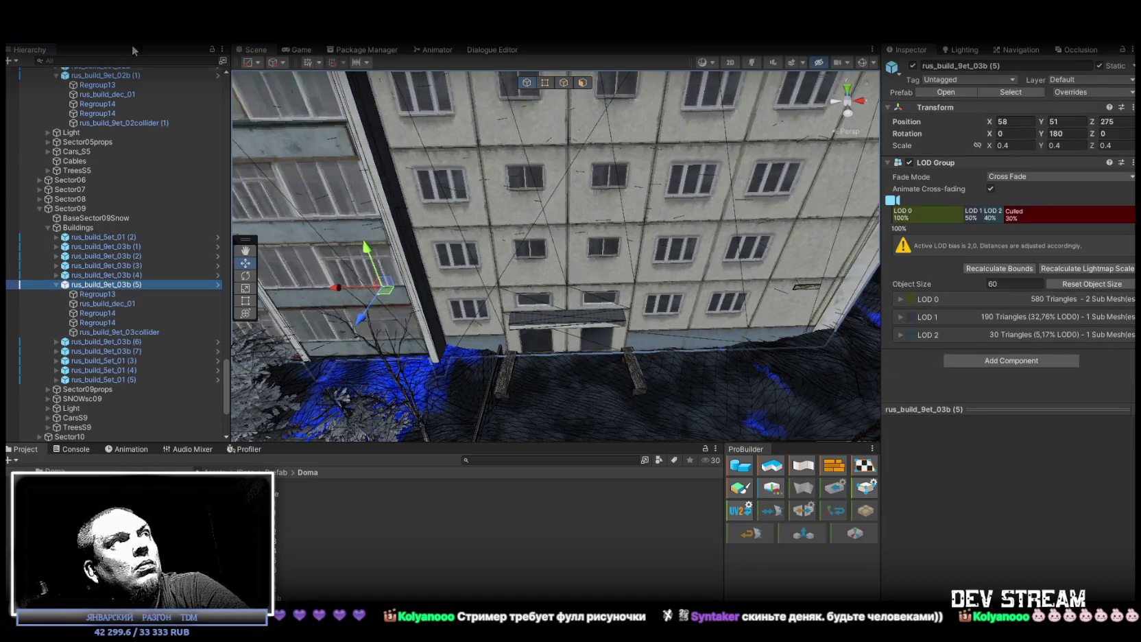
# Step: Search the Hierarchy for rus_build_9et_03collider and inspect each of the nine matching colliders
pyautogui.click(128, 60)
pyautogui.write('rus_build_9et_03collider')
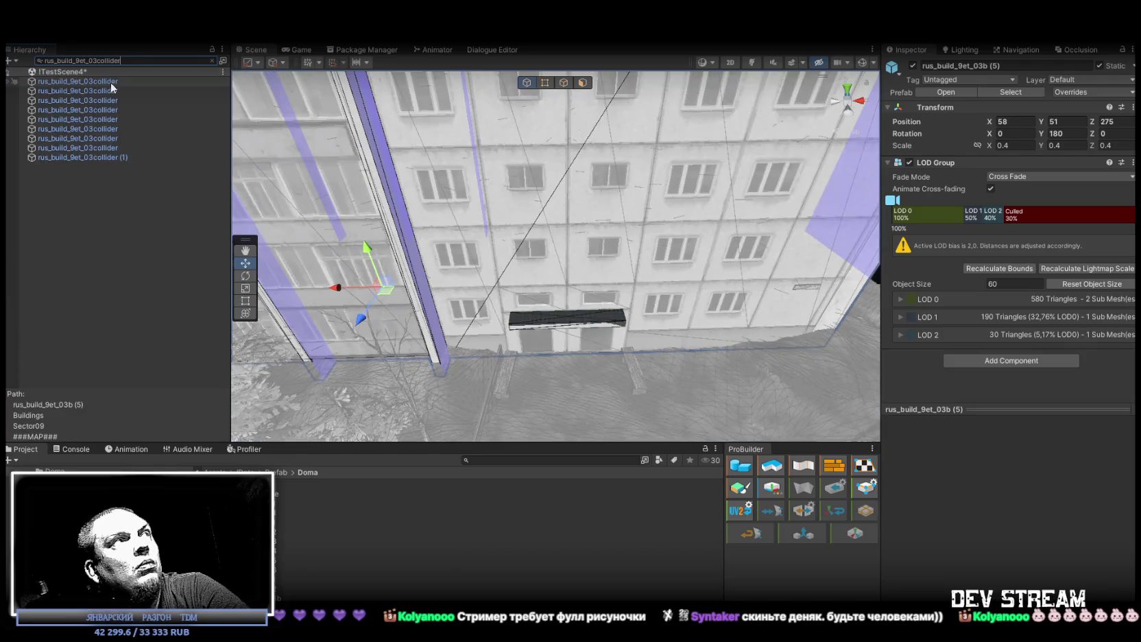
pyautogui.click(111, 80)
pyautogui.keyDown('shift'); pyautogui.click(97, 157); pyautogui.keyUp('shift')
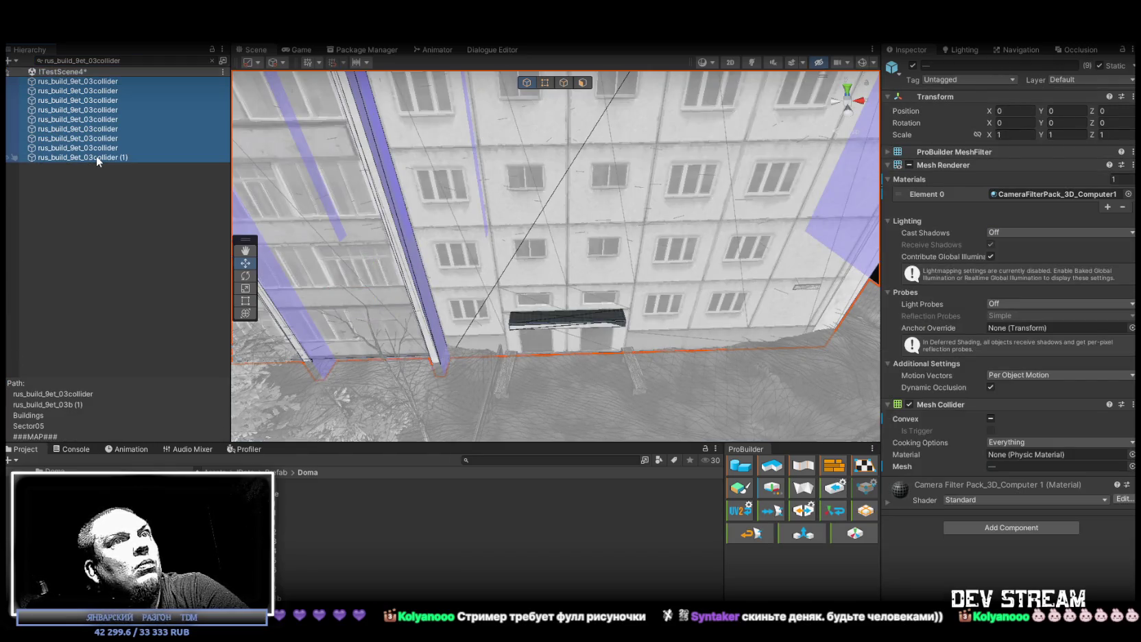
pyautogui.click(99, 147)
pyautogui.click(103, 140)
pyautogui.click(107, 129)
pyautogui.click(108, 119)
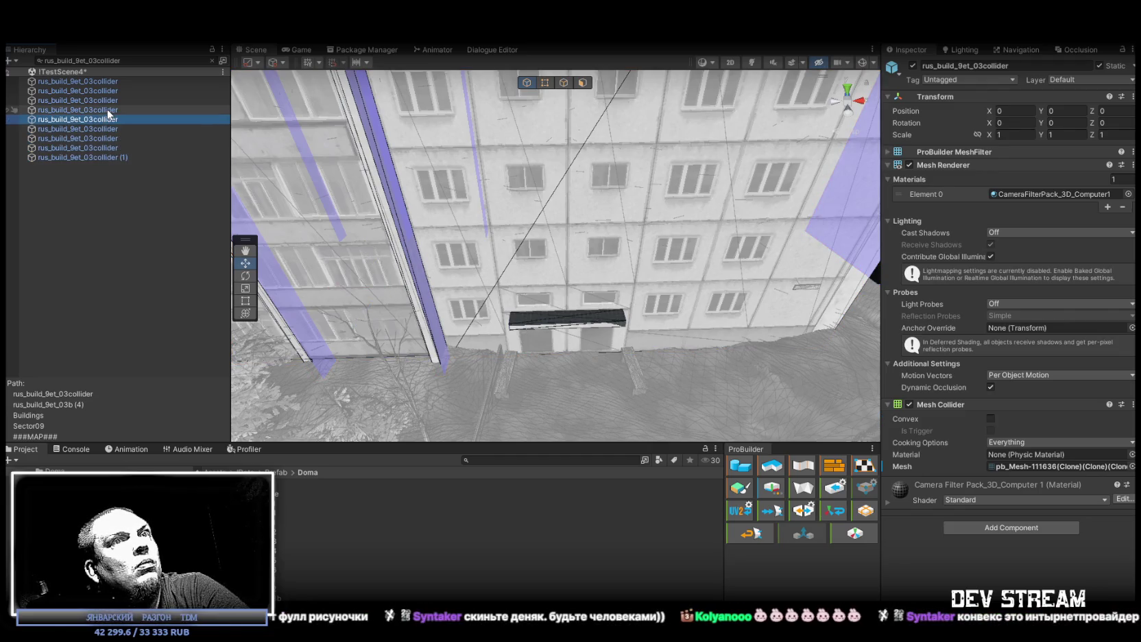
pyautogui.click(107, 110)
pyautogui.click(109, 100)
pyautogui.click(109, 92)
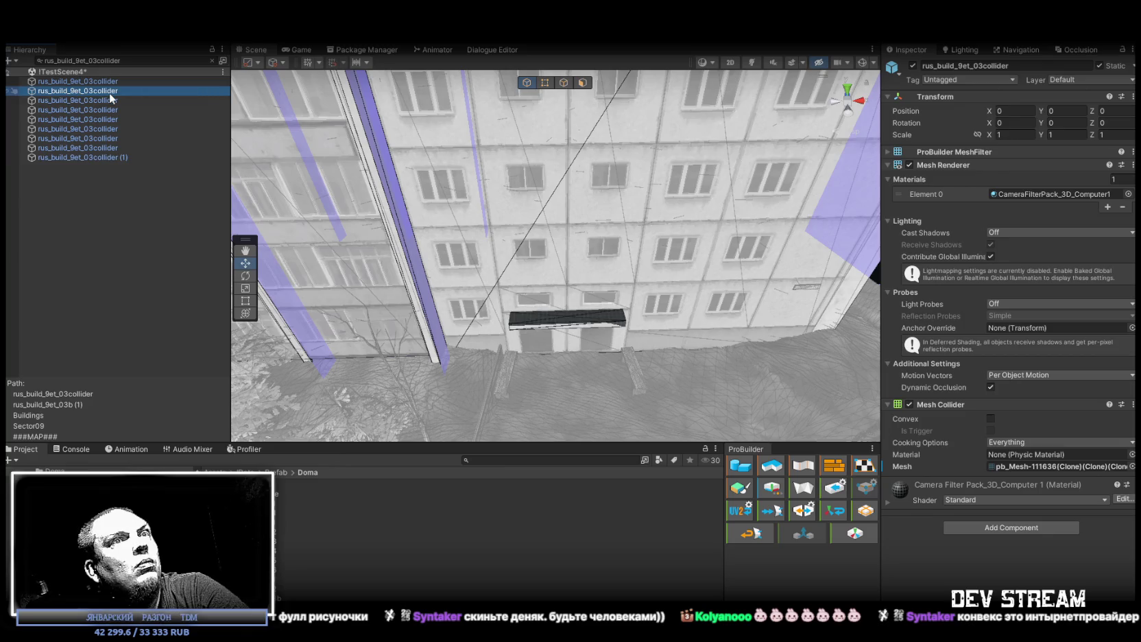
pyautogui.click(112, 82)
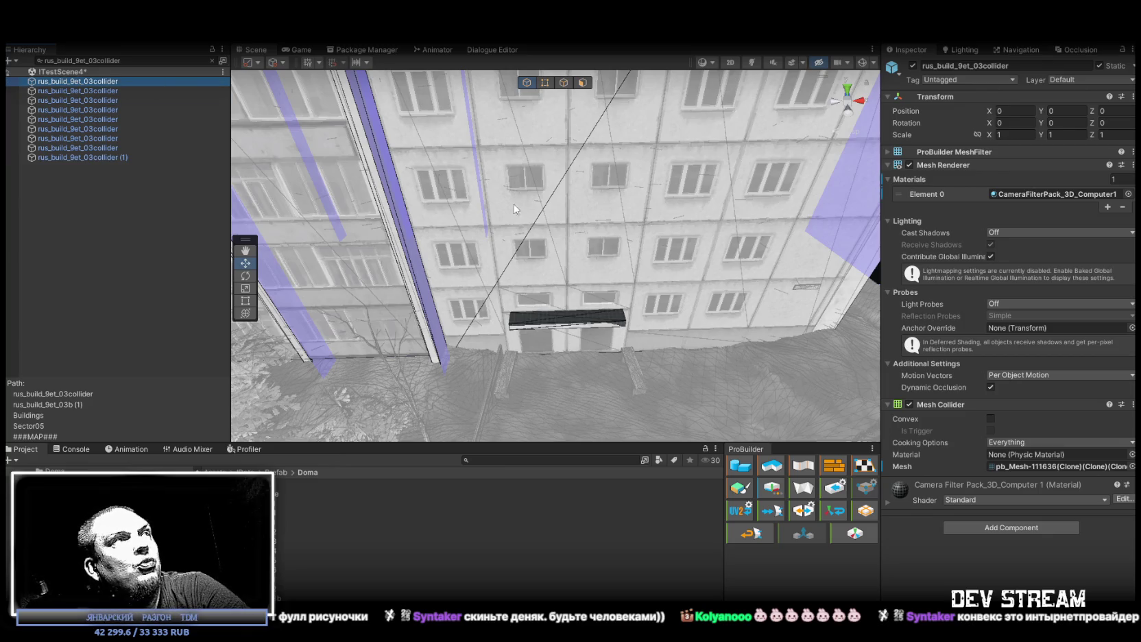
pyautogui.click(88, 119)
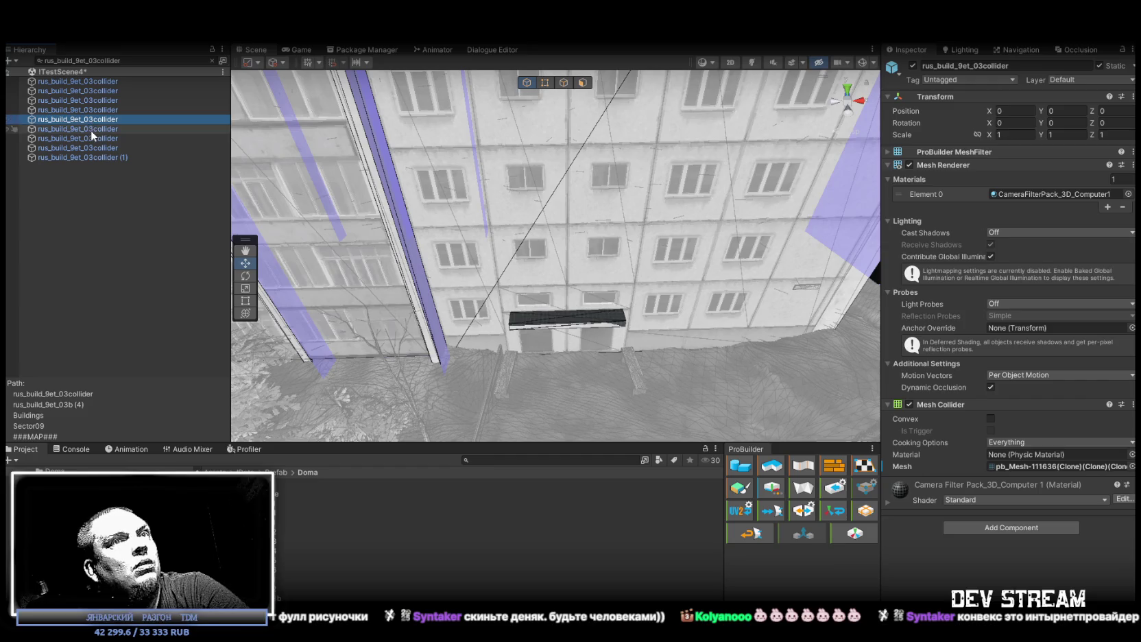
pyautogui.click(91, 129)
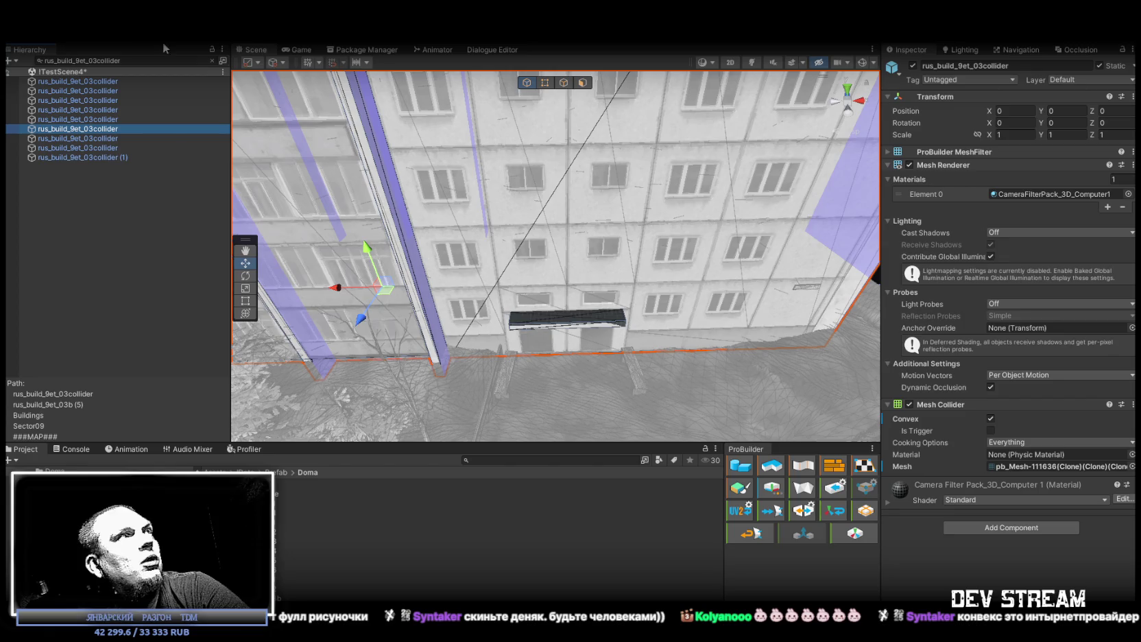
# Step: Clear the Hierarchy search and turn off Convex on the building's Mesh Collider
pyautogui.click(213, 61)
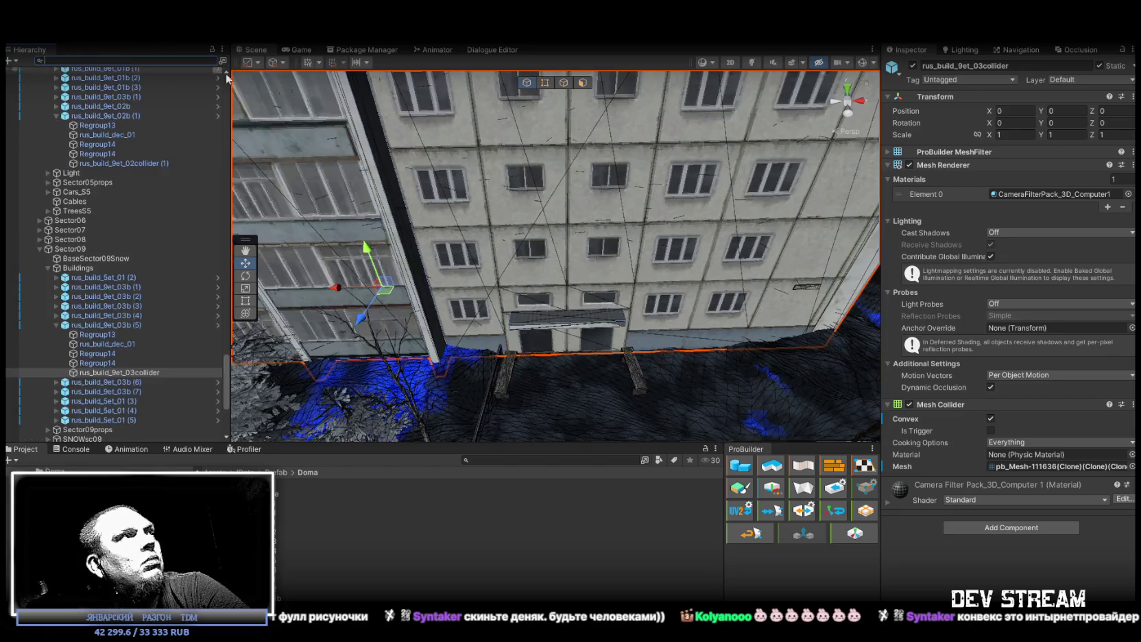
pyautogui.click(991, 419)
pyautogui.moveTo(645, 303)
pyautogui.keyDown('alt'); pyautogui.mouseDown()
pyautogui.moveTo(785, 289)
pyautogui.moveTo(638, 284)
pyautogui.mouseUp(); pyautogui.keyUp('alt')
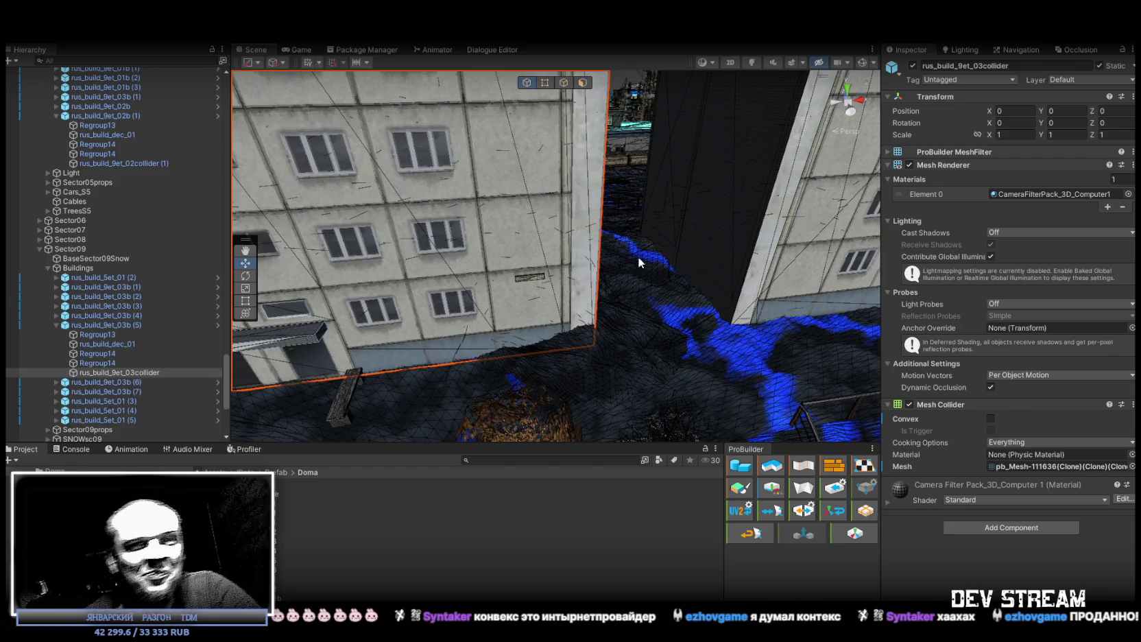
pyautogui.moveTo(630, 282); pyautogui.dragTo(537, 283)
# Step: Nudge sign znak_dom (159) on the wall to X 82.103, Y 55.523
pyautogui.click(537, 283)
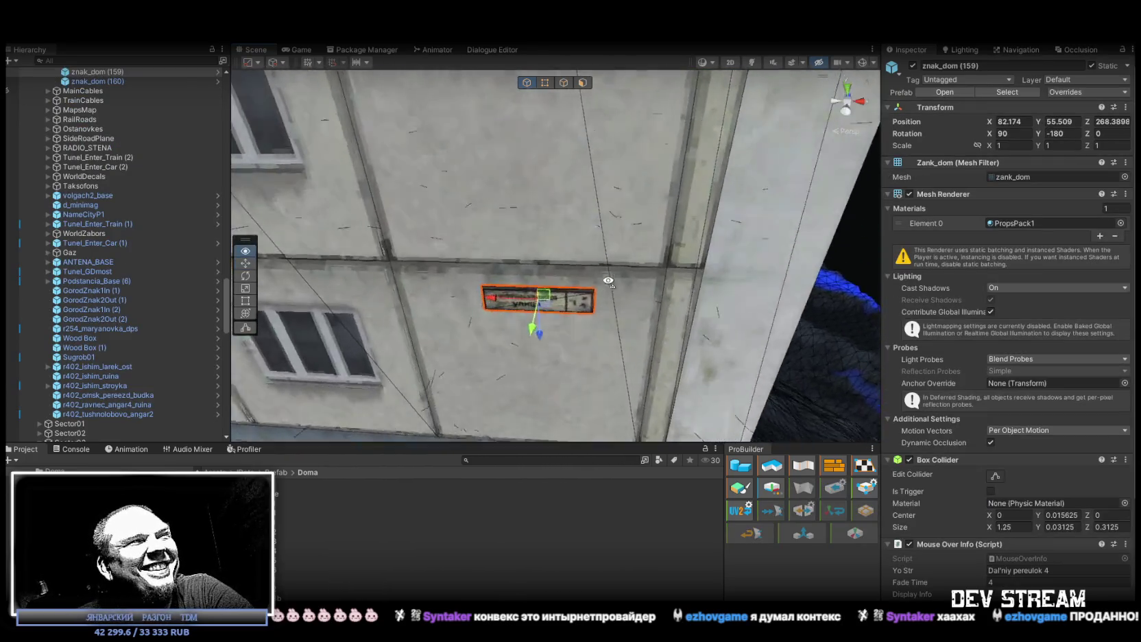
pyautogui.moveTo(541, 197)
pyautogui.mouseDown()
pyautogui.moveTo(520, 196)
pyautogui.moveTo(537, 188)
pyautogui.mouseUp()
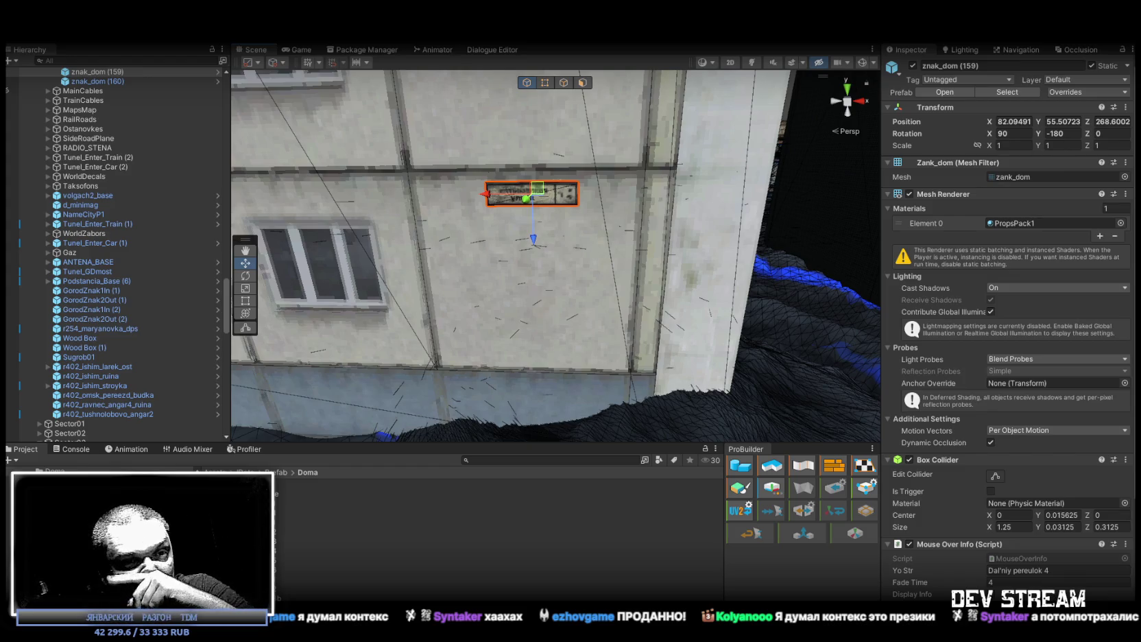
pyautogui.moveTo(711, 256)
pyautogui.mouseDown()
pyautogui.moveTo(604, 182)
pyautogui.moveTo(556, 276)
pyautogui.moveTo(548, 272)
pyautogui.moveTo(574, 267)
pyautogui.moveTo(721, 309)
pyautogui.moveTo(674, 262)
pyautogui.moveTo(797, 241)
pyautogui.mouseUp()
# Step: Hide the building collider's Mesh Renderer to view the wall, undo it, and select the prefab's collider
pyautogui.click(616, 233)
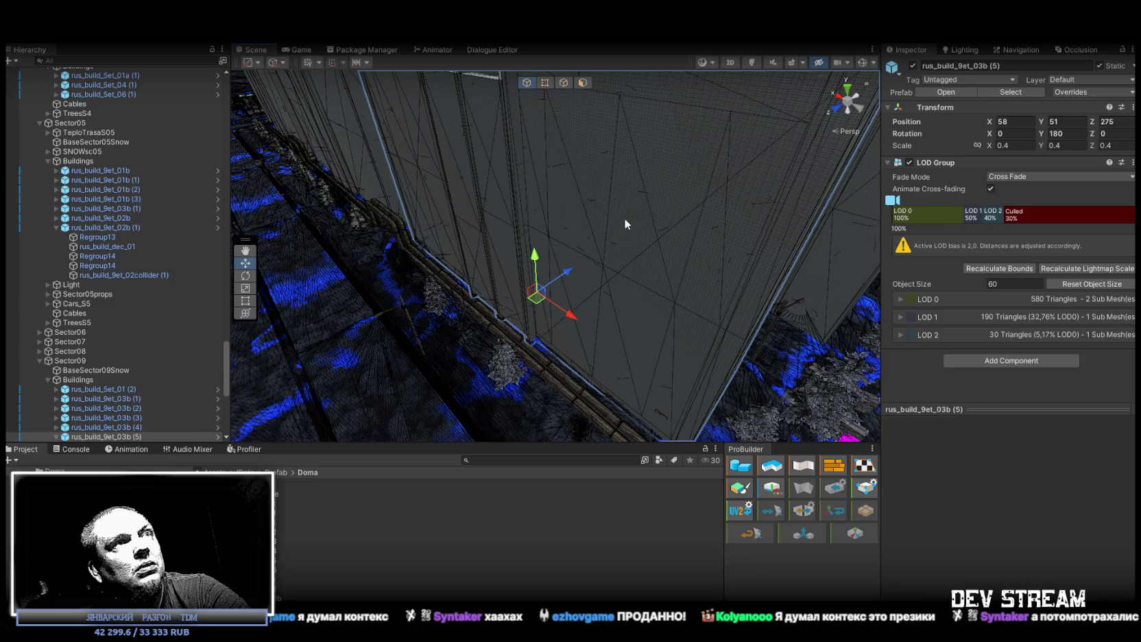
pyautogui.click(626, 215)
pyautogui.click(628, 213)
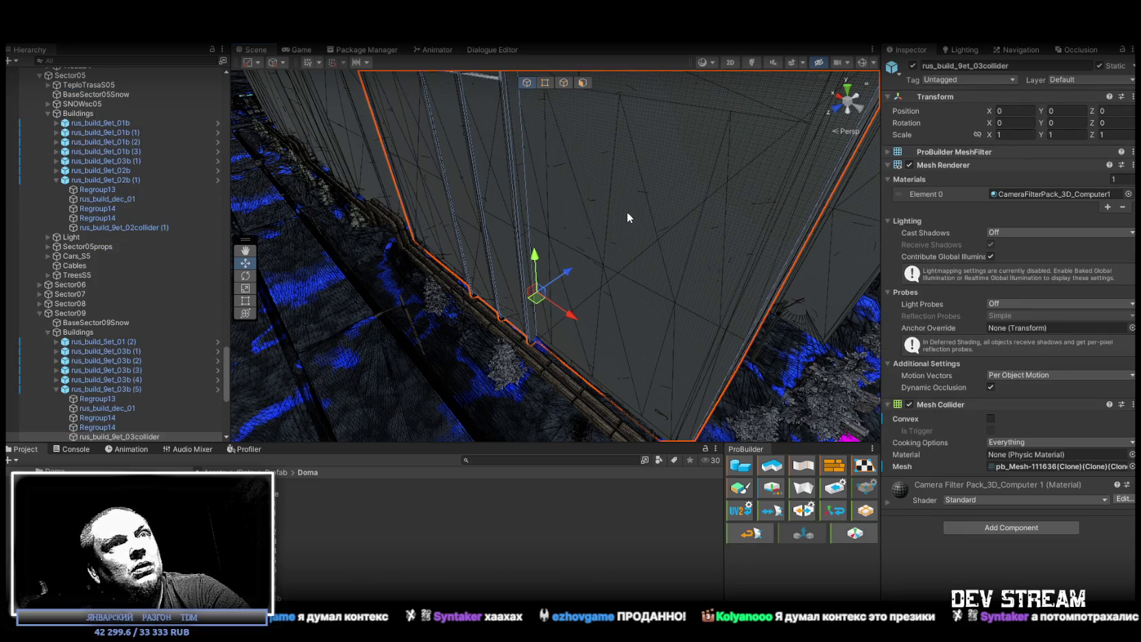
pyautogui.click(909, 165)
pyautogui.moveTo(637, 205)
pyautogui.mouseDown()
pyautogui.moveTo(433, 209)
pyautogui.moveTo(593, 273)
pyautogui.mouseUp()
pyautogui.hotkey('ctrl', 'z')
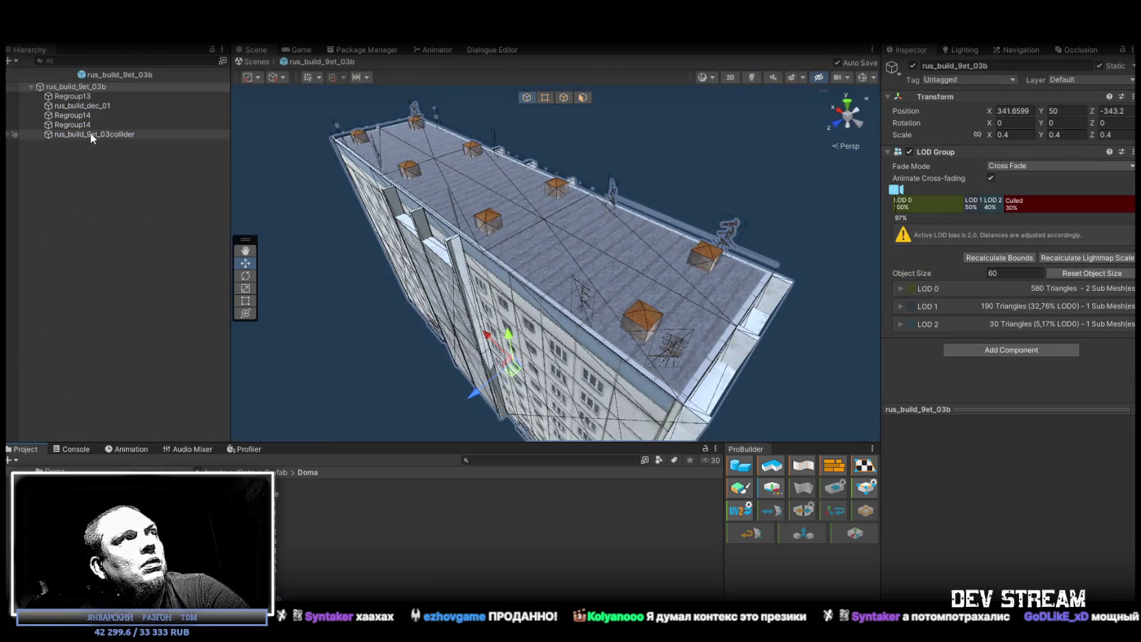
pyautogui.click(89, 133)
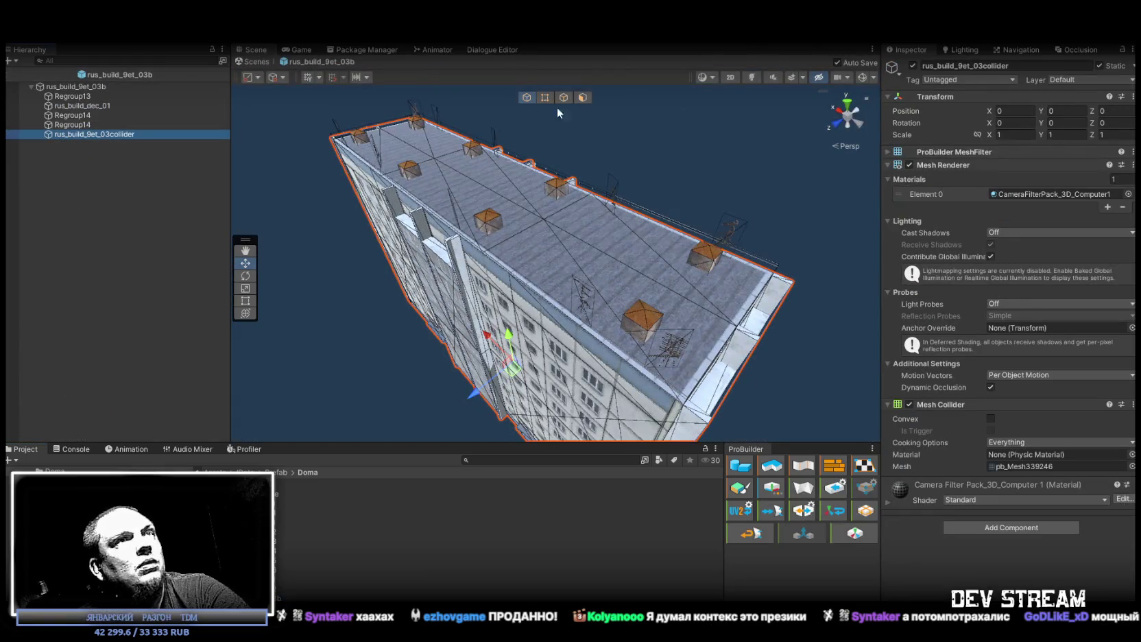
# Step: Disable the prefab collider's Mesh Renderer, return to the city, and select signs znak_dom (159) and (160)
pyautogui.click(909, 165)
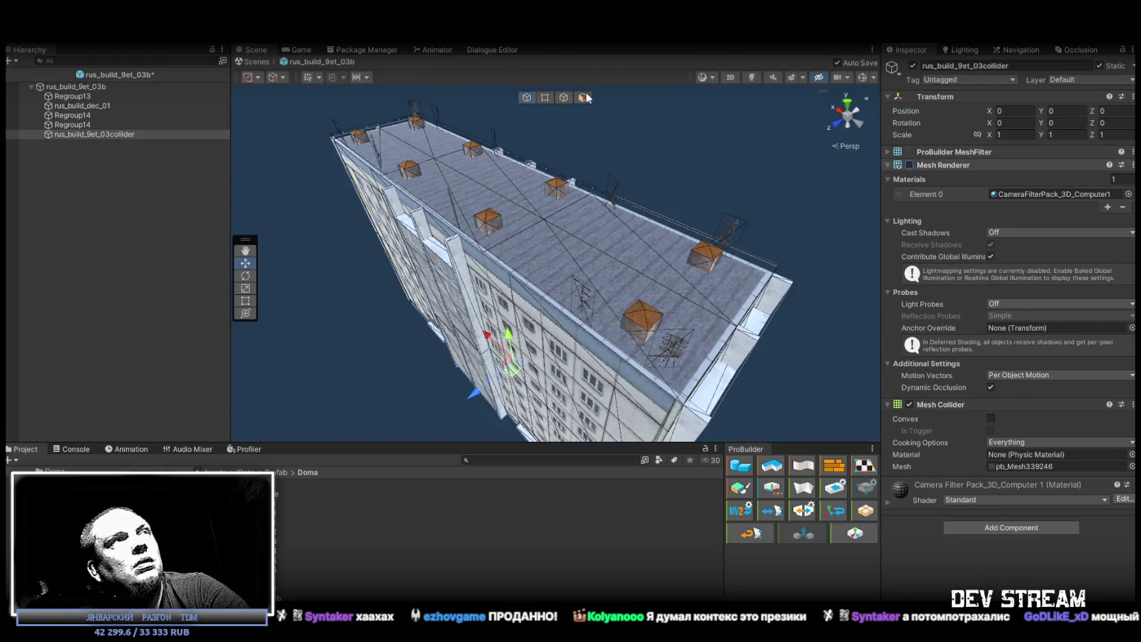
pyautogui.click(247, 63)
pyautogui.moveTo(357, 101)
pyautogui.mouseDown()
pyautogui.moveTo(609, 197)
pyautogui.moveTo(375, 186)
pyautogui.moveTo(848, 190)
pyautogui.moveTo(1011, 229)
pyautogui.moveTo(599, 276)
pyautogui.moveTo(465, 184)
pyautogui.moveTo(435, 358)
pyautogui.moveTo(516, 255)
pyautogui.moveTo(416, 206)
pyautogui.moveTo(603, 237)
pyautogui.moveTo(691, 236)
pyautogui.moveTo(480, 248)
pyautogui.mouseUp()
pyautogui.click(559, 267)
pyautogui.click(516, 256)
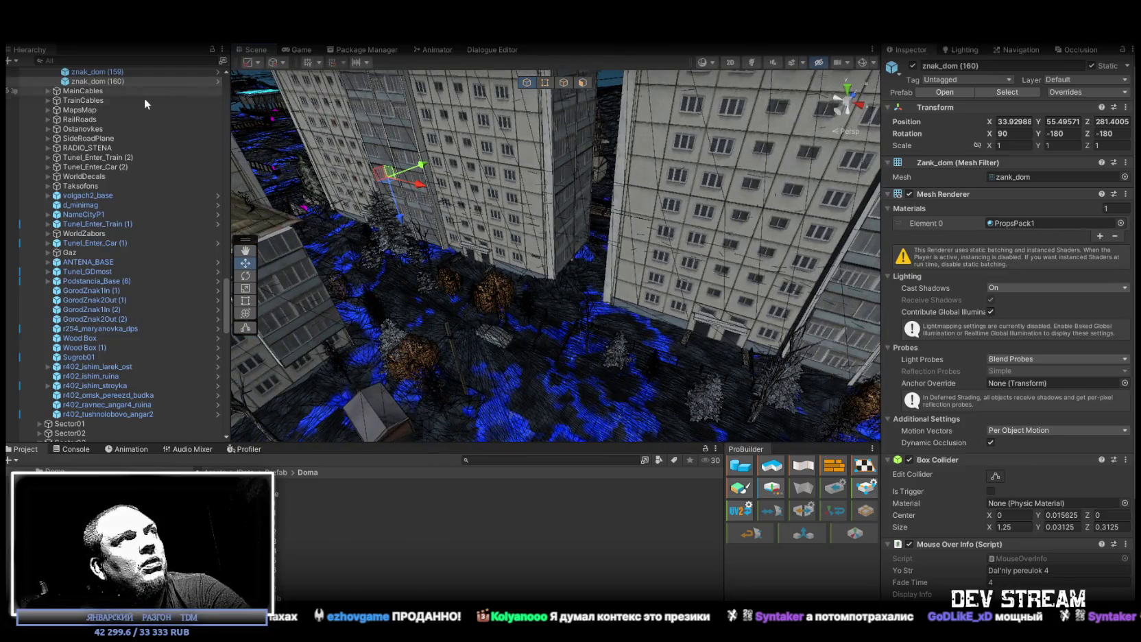
# Step: Duplicate signs 159 and 160 into znak_dom (161) and (162) and move them onto another building wall
pyautogui.scroll(5, 150, 96)
pyautogui.click(113, 216)
pyautogui.keyDown('shift'); pyautogui.click(118, 223); pyautogui.keyUp('shift')
pyautogui.moveTo(438, 219); pyautogui.dragTo(574, 216)
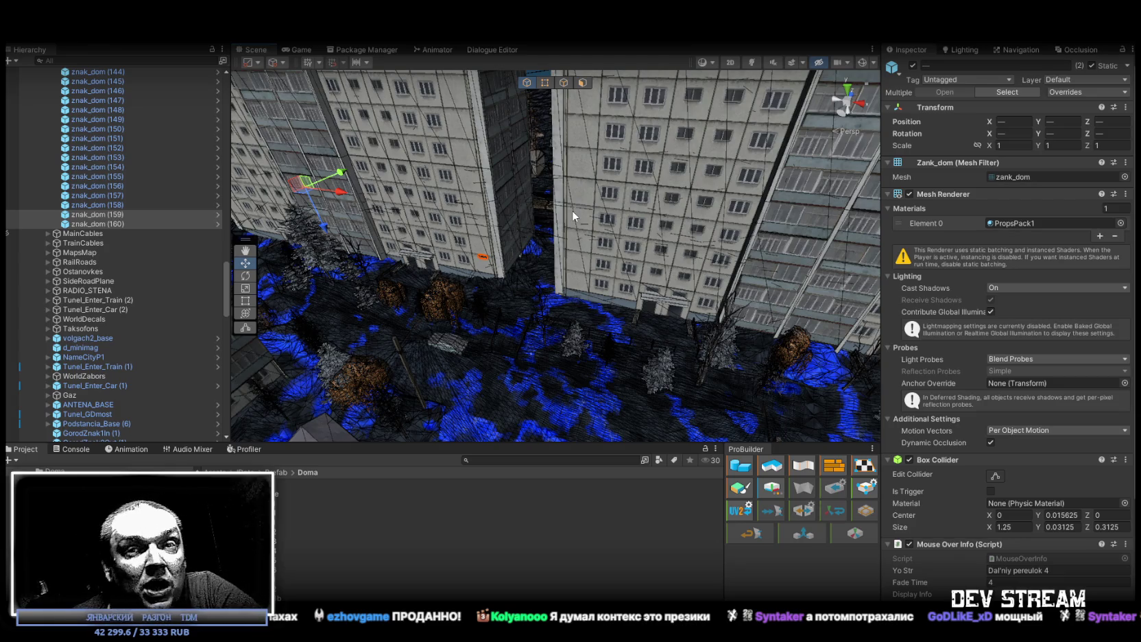
pyautogui.moveTo(570, 226)
pyautogui.mouseDown()
pyautogui.moveTo(569, 251)
pyautogui.moveTo(605, 237)
pyautogui.moveTo(164, 234)
pyautogui.mouseUp()
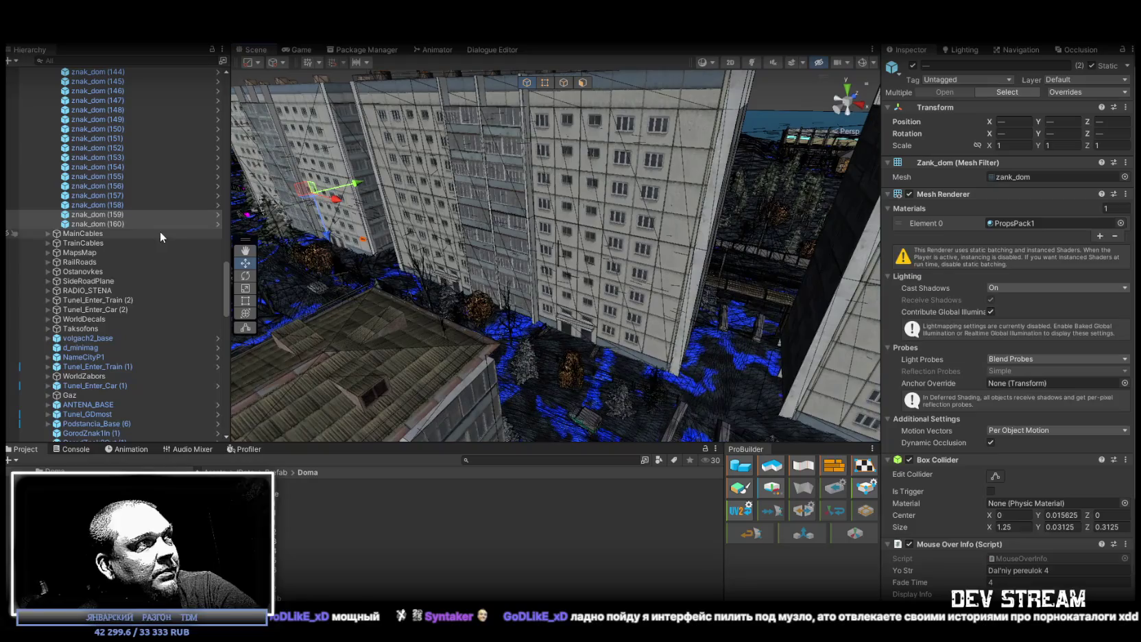
pyautogui.hotkey('ctrl', 'd')
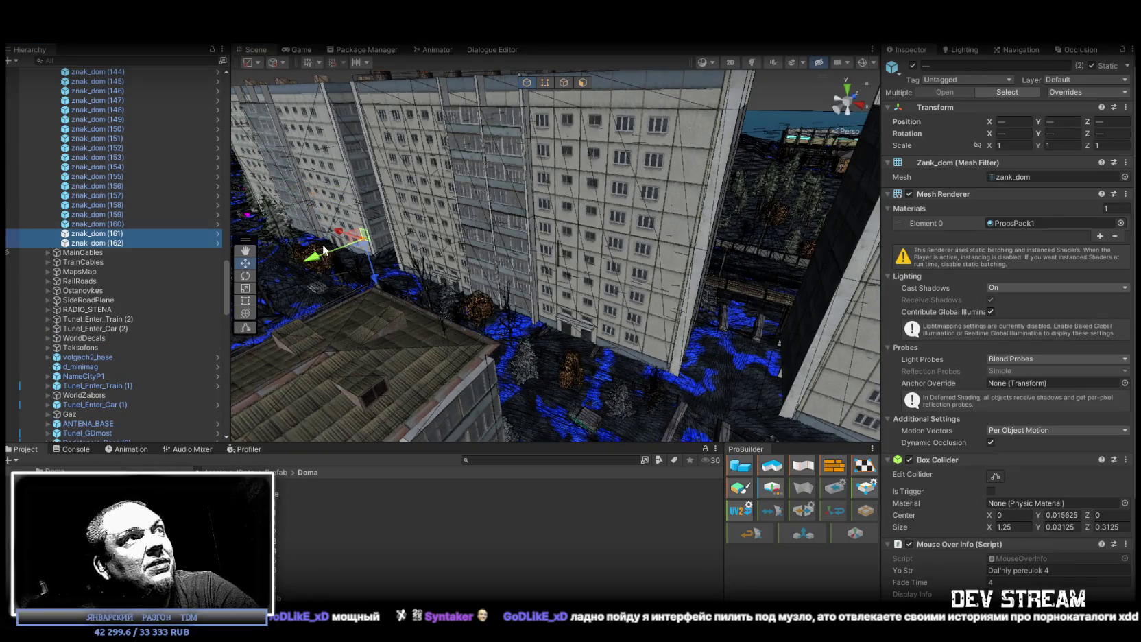
pyautogui.moveTo(365, 240)
pyautogui.mouseDown()
pyautogui.moveTo(590, 316)
pyautogui.moveTo(643, 353)
pyautogui.moveTo(679, 327)
pyautogui.moveTo(737, 363)
pyautogui.mouseUp()
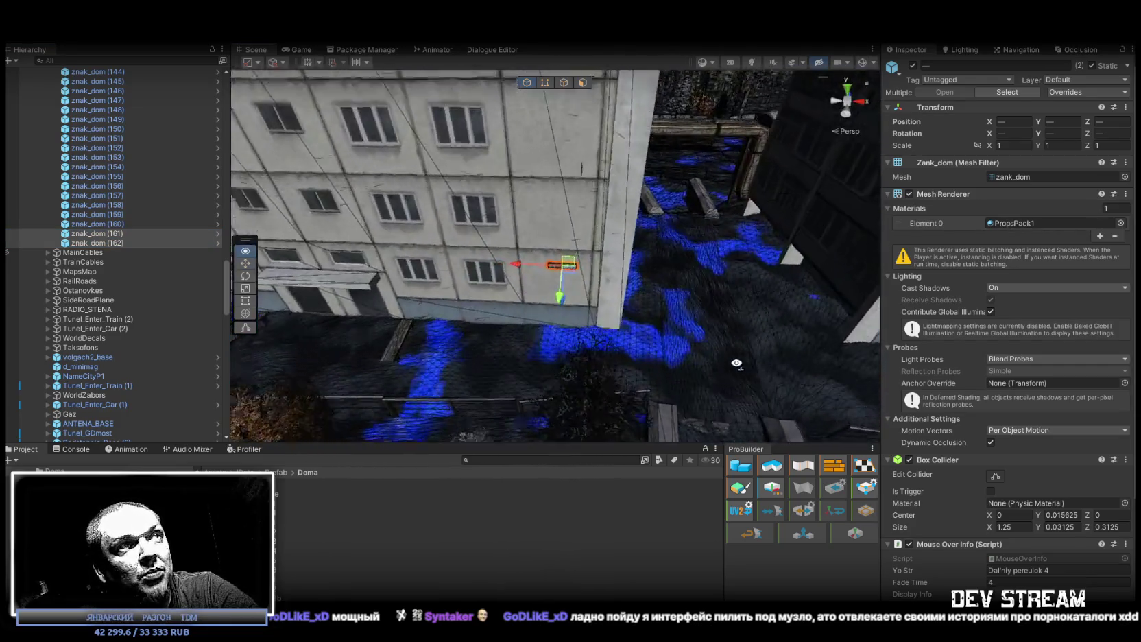
pyautogui.scroll(5, 728, 356)
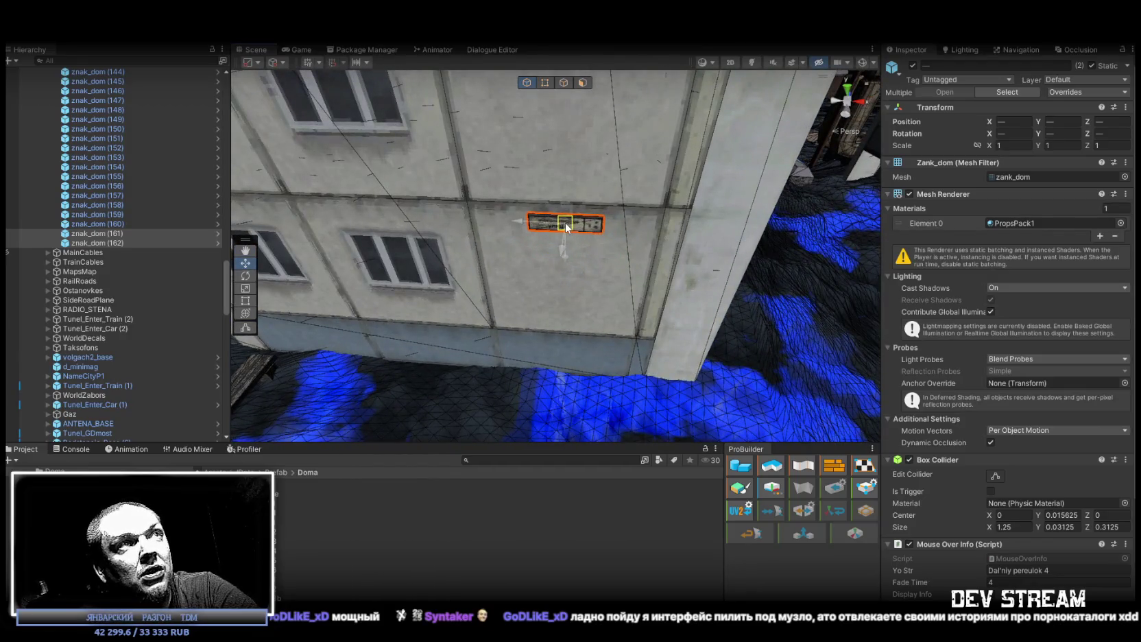
pyautogui.moveTo(682, 270); pyautogui.dragTo(689, 257)
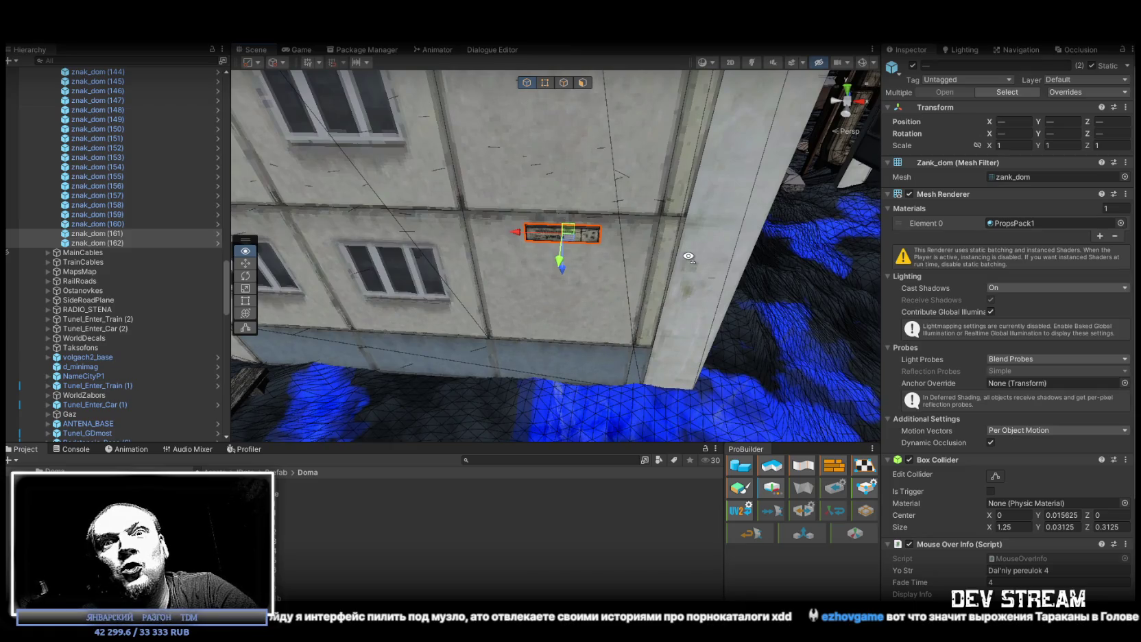
pyautogui.moveTo(688, 257)
pyautogui.mouseDown()
pyautogui.moveTo(468, 188)
pyautogui.moveTo(302, 201)
pyautogui.mouseUp()
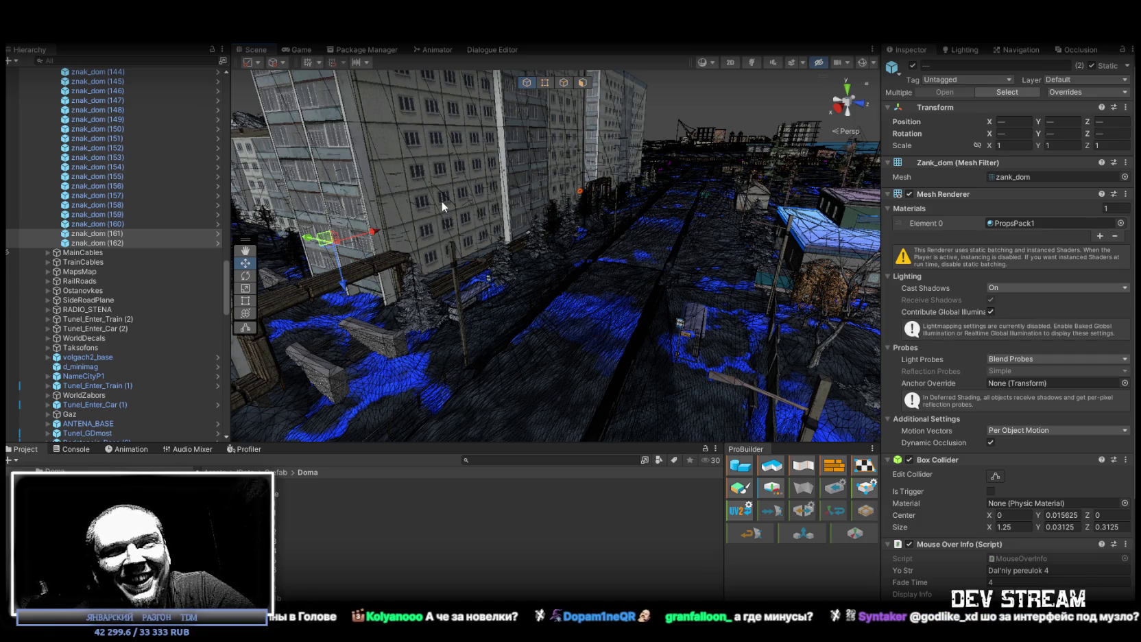
pyautogui.moveTo(594, 213)
pyautogui.mouseDown()
pyautogui.moveTo(406, 220)
pyautogui.moveTo(823, 267)
pyautogui.mouseUp()
pyautogui.moveTo(899, 271); pyautogui.dragTo(913, 271)
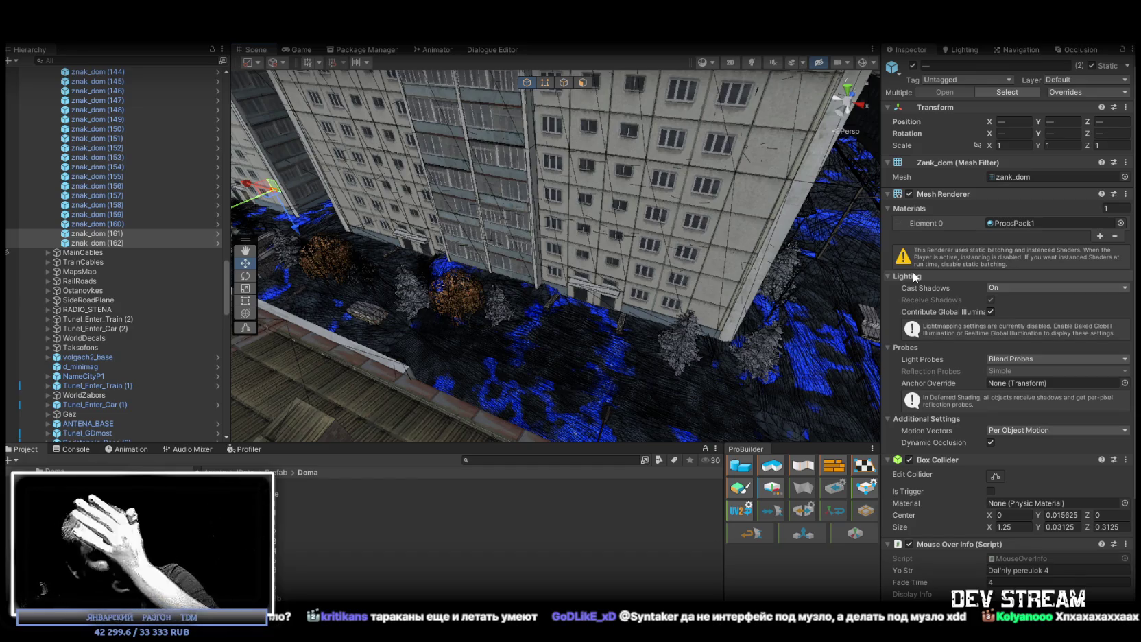
# Step: Fly the Scene camera down to street level and back, orbiting around the apartment building
pyautogui.rightClick(595, 210)
pyautogui.press('w')
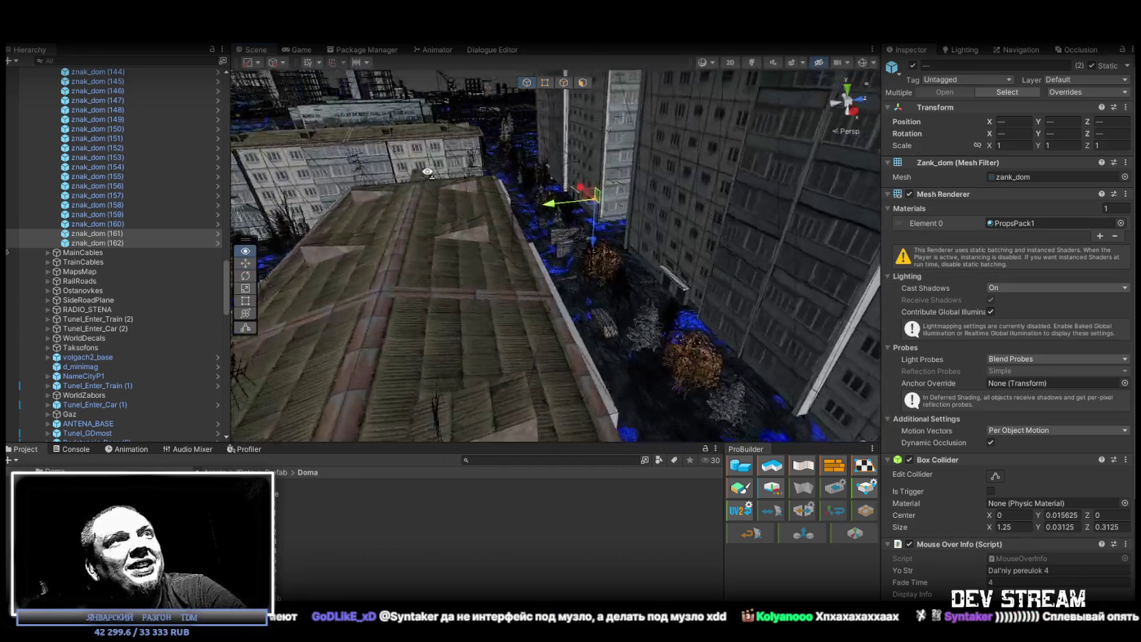
pyautogui.press('w')
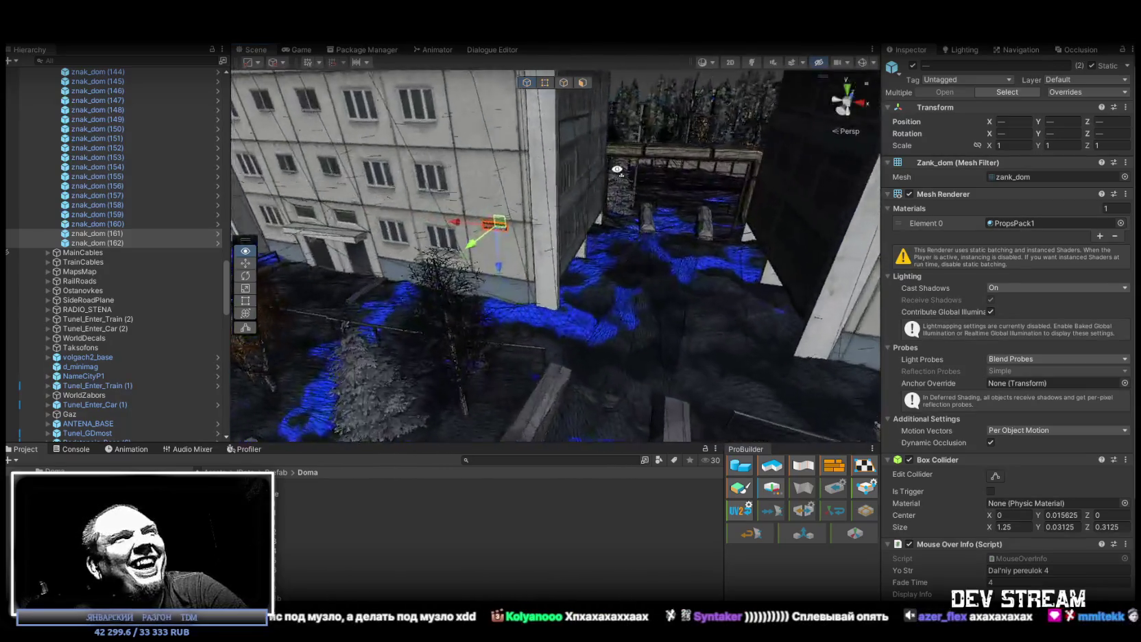
pyautogui.press('s')
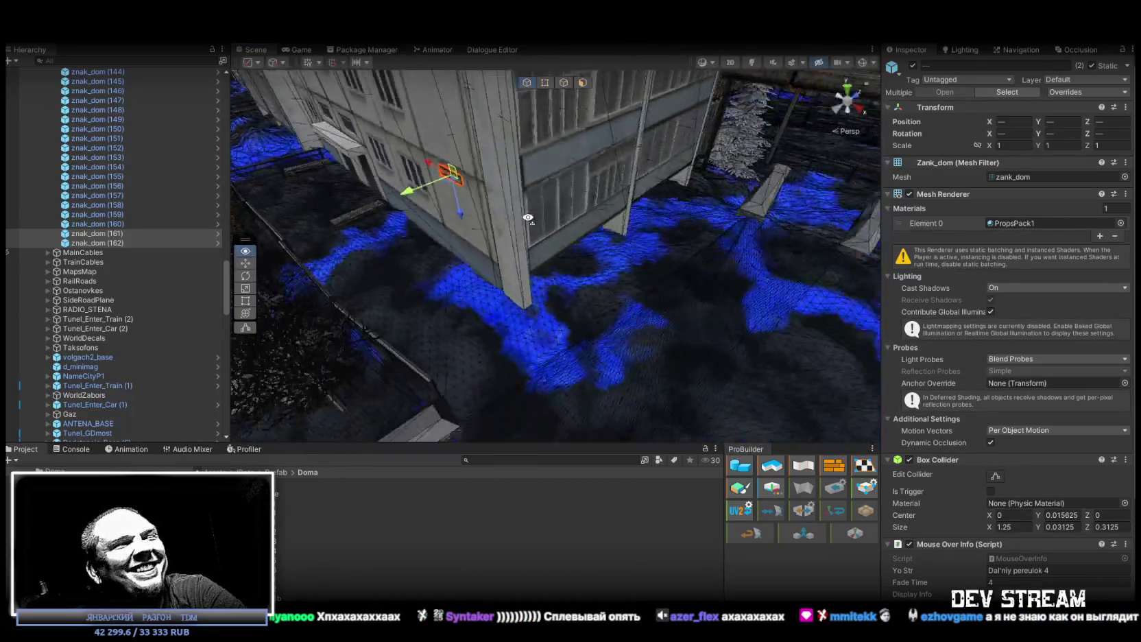
pyautogui.press('s')
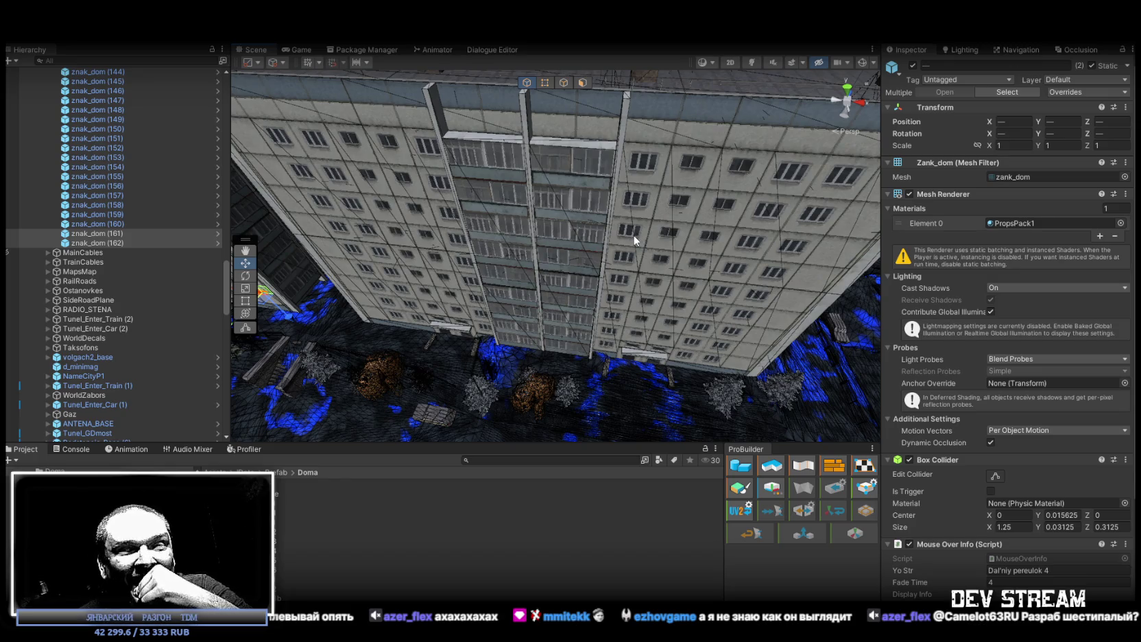
pyautogui.moveTo(555, 245)
pyautogui.mouseDown()
pyautogui.moveTo(679, 285)
pyautogui.moveTo(662, 255)
pyautogui.moveTo(480, 267)
pyautogui.mouseUp()
pyautogui.moveTo(384, 261); pyautogui.dragTo(472, 251)
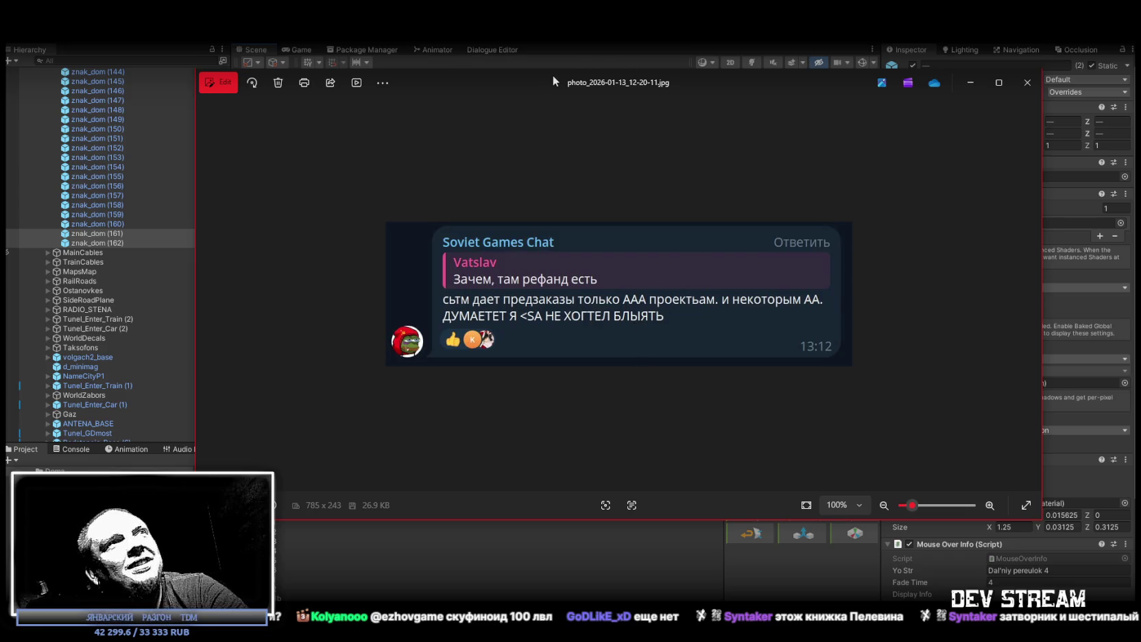
# Step: Close the chat screenshot in Photos to bring back Unity's apartment-block scene
pyautogui.press('Escape')
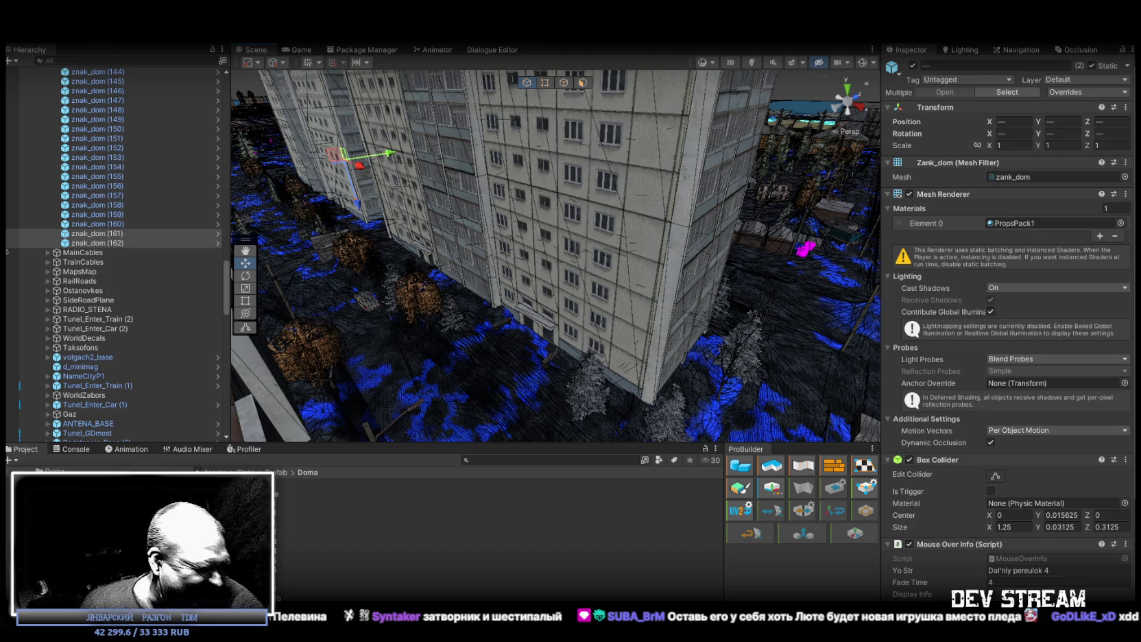
# Step: Duplicate signs znak_dom (161) and (162) and move the copies onto another apartment building
pyautogui.moveTo(591, 321)
pyautogui.mouseDown()
pyautogui.moveTo(611, 250)
pyautogui.moveTo(602, 258)
pyautogui.moveTo(293, 216)
pyautogui.mouseUp()
pyautogui.keyDown('ctrl'); pyautogui.click(108, 243); pyautogui.keyUp('ctrl')
pyautogui.keyDown('ctrl'); pyautogui.click(107, 242); pyautogui.keyUp('ctrl')
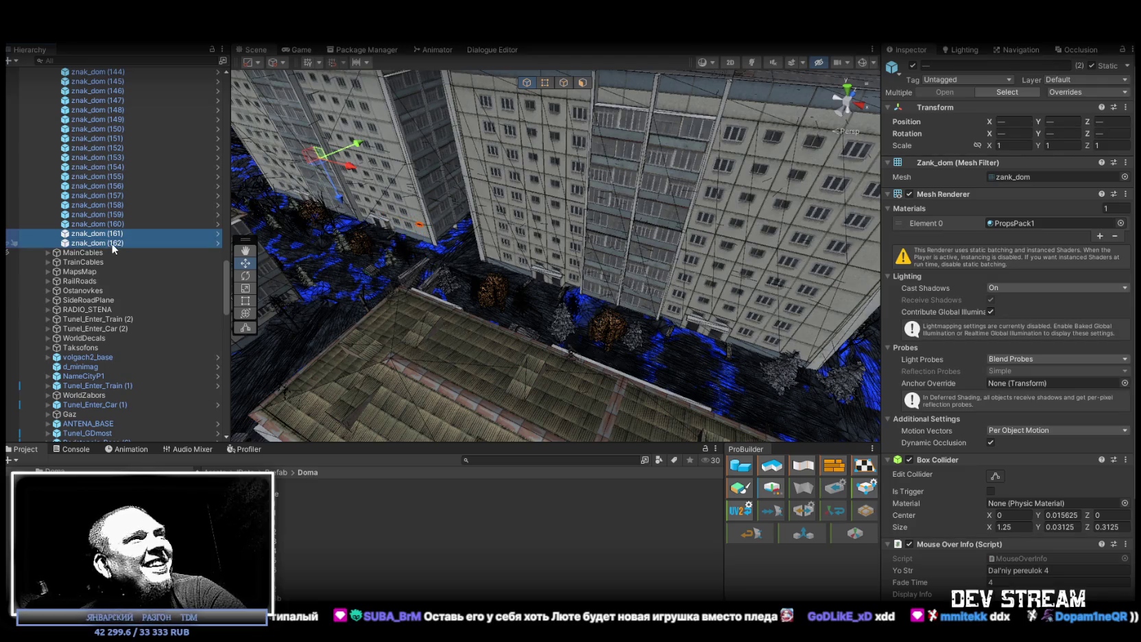
pyautogui.moveTo(486, 246); pyautogui.dragTo(403, 235)
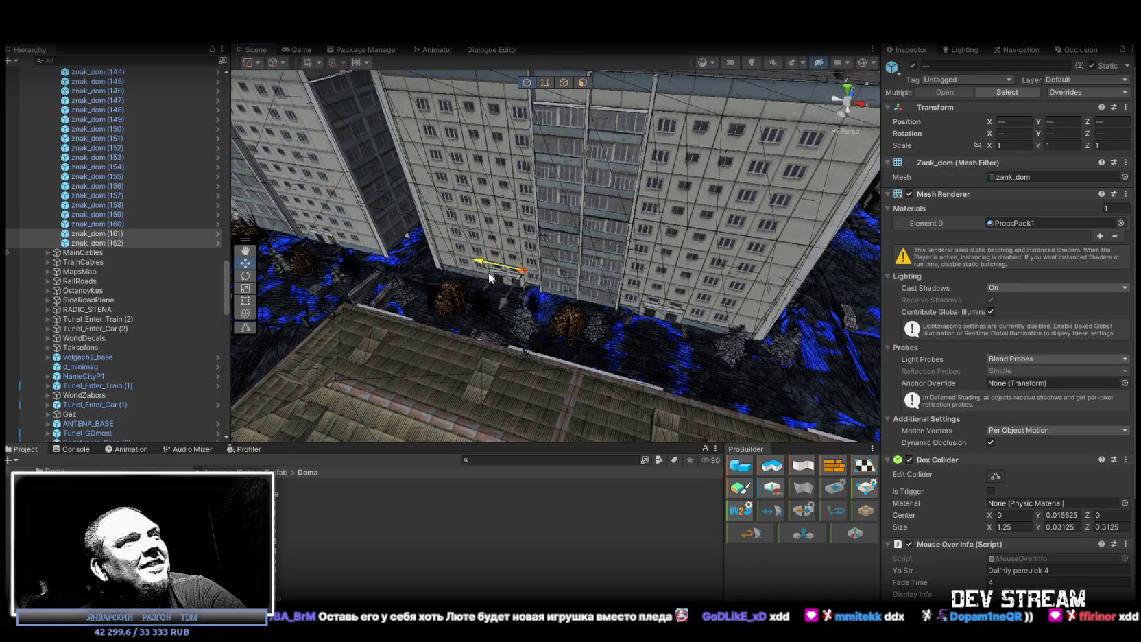
pyautogui.hotkey('ctrl', 'd')
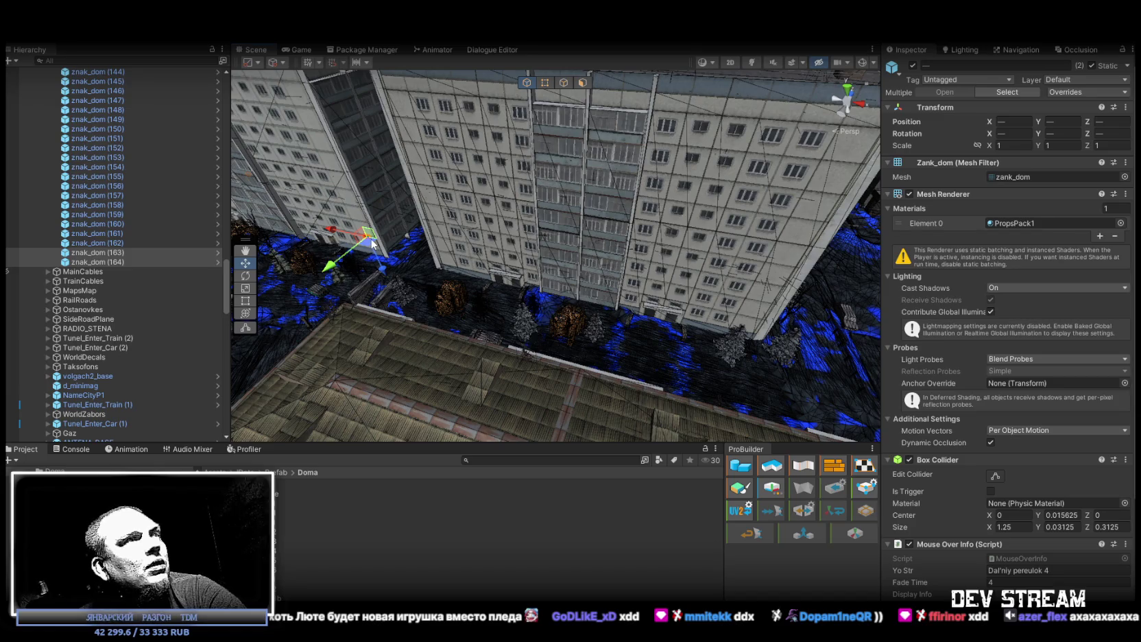
pyautogui.moveTo(367, 235)
pyautogui.mouseDown()
pyautogui.moveTo(686, 325)
pyautogui.moveTo(752, 324)
pyautogui.mouseUp()
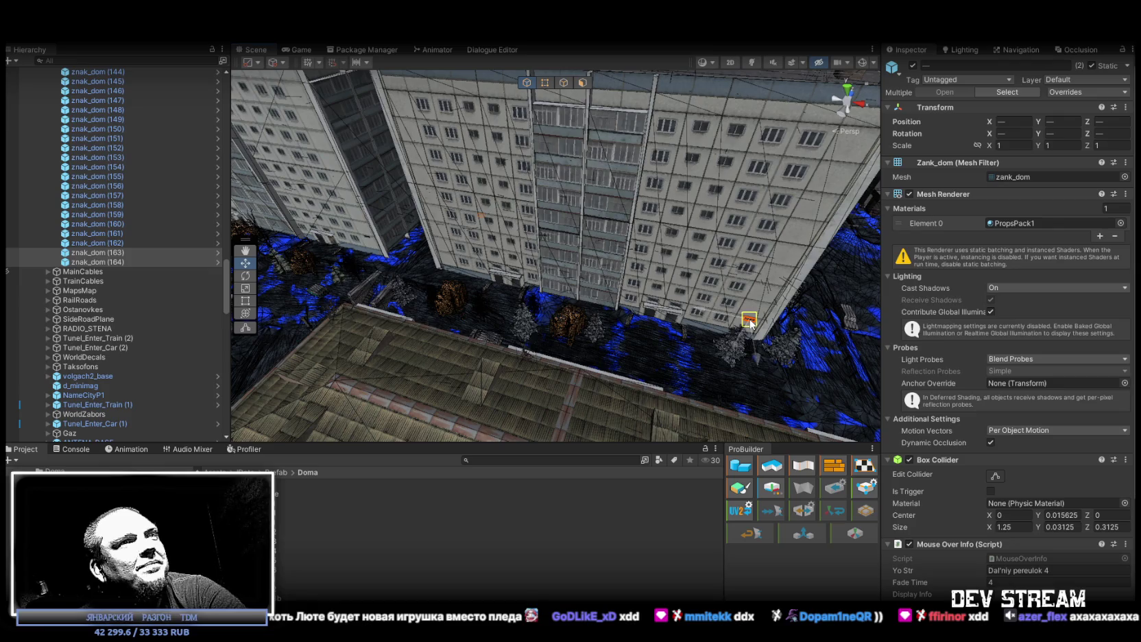
# Step: Frame the copied signs by the mural wall to check their placement
pyautogui.moveTo(693, 300)
pyautogui.mouseDown()
pyautogui.moveTo(764, 296)
pyautogui.moveTo(608, 277)
pyautogui.moveTo(613, 249)
pyautogui.moveTo(591, 253)
pyautogui.moveTo(522, 207)
pyautogui.moveTo(686, 267)
pyautogui.mouseUp()
pyautogui.scroll(5, 725, 291)
pyautogui.scroll(-3, 563, 238)
pyautogui.doubleClick(103, 243)
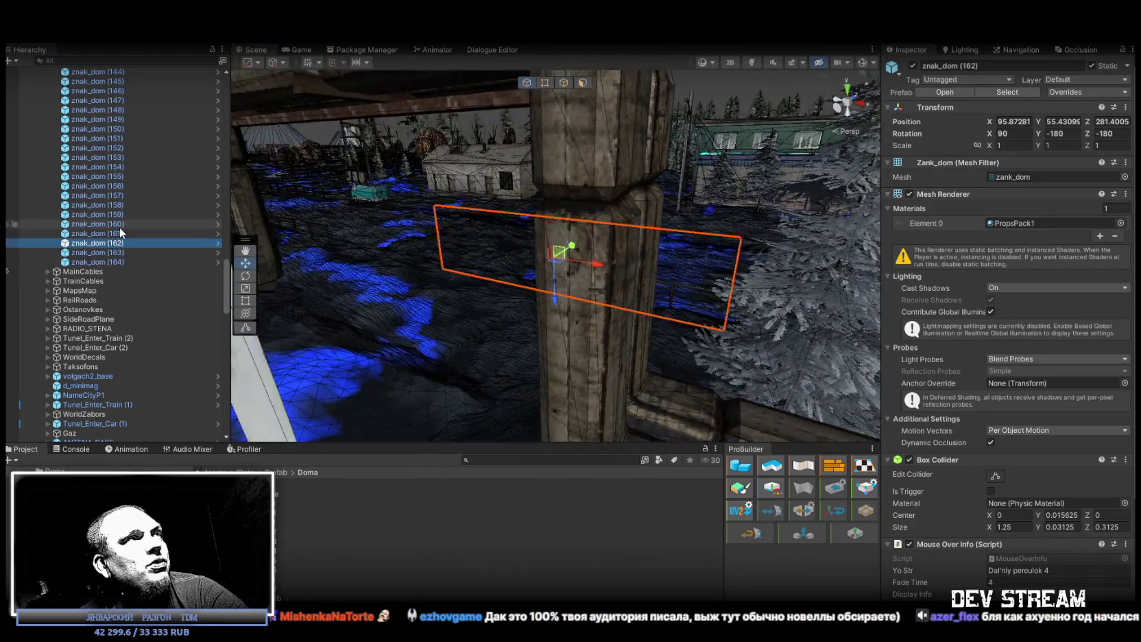
pyautogui.doubleClick(121, 233)
pyautogui.moveTo(479, 260)
pyautogui.mouseDown()
pyautogui.moveTo(521, 260)
pyautogui.moveTo(443, 257)
pyautogui.moveTo(457, 250)
pyautogui.mouseUp()
pyautogui.keyDown('ctrl'); pyautogui.click(124, 243); pyautogui.keyUp('ctrl')
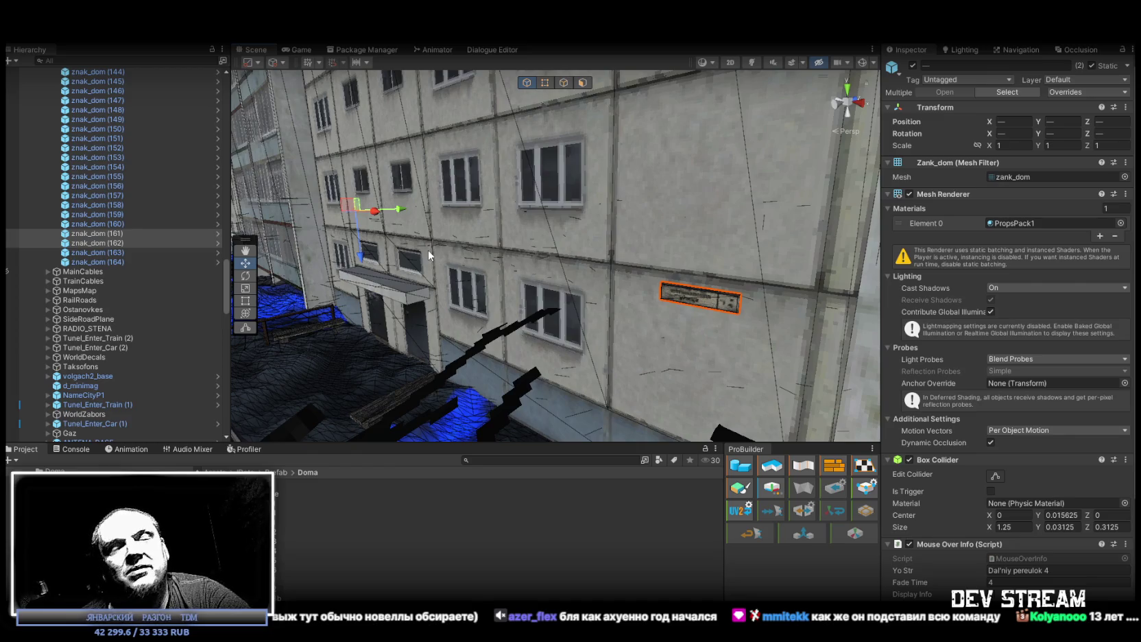
pyautogui.moveTo(490, 274)
pyautogui.mouseDown()
pyautogui.moveTo(875, 264)
pyautogui.moveTo(233, 273)
pyautogui.moveTo(636, 307)
pyautogui.mouseUp()
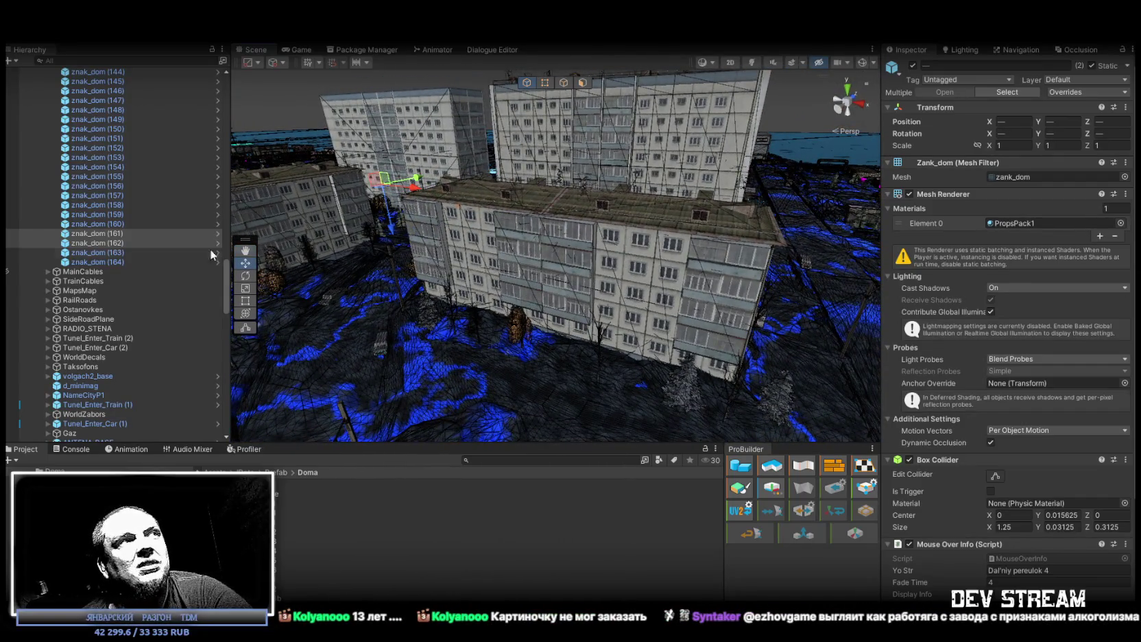
pyautogui.doubleClick(112, 253)
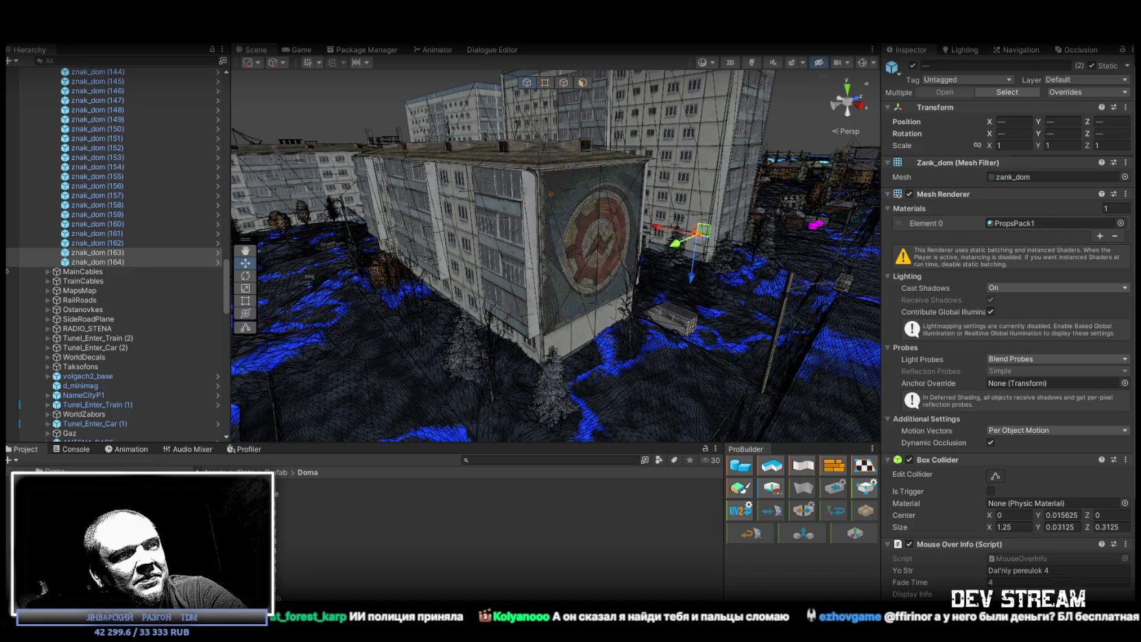
pyautogui.scroll(-1, 488, 127)
pyautogui.scroll(3, 395, 158)
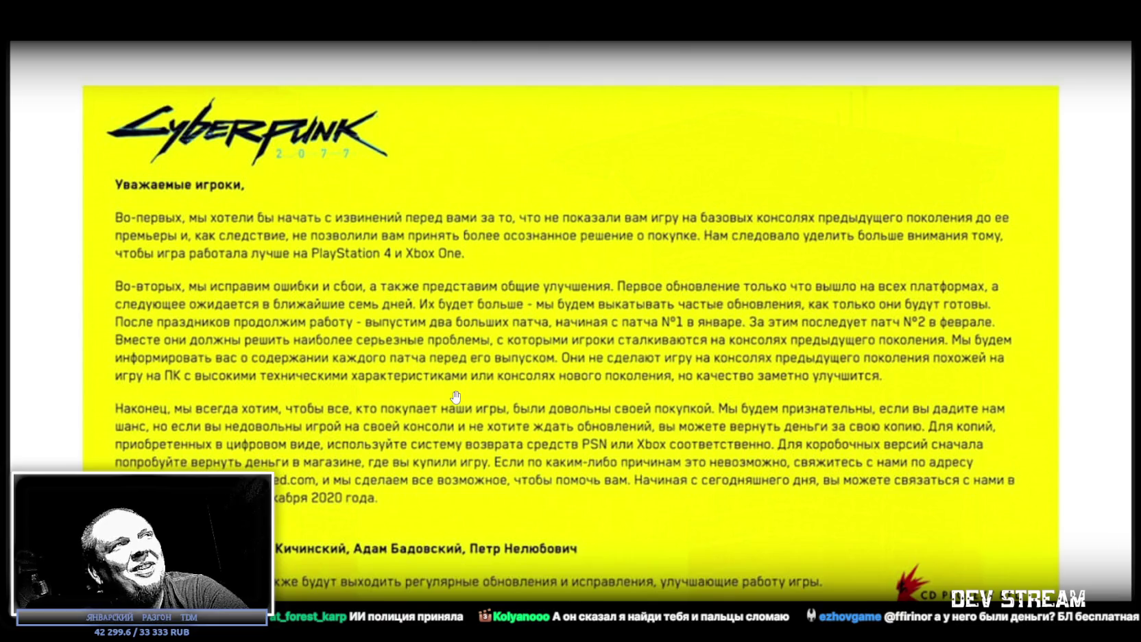
# Step: Zoom through the Cyberpunk 2077 letter and chat meme, then close the image viewer
pyautogui.scroll(-3, 455, 397)
pyautogui.scroll(3, 469, 439)
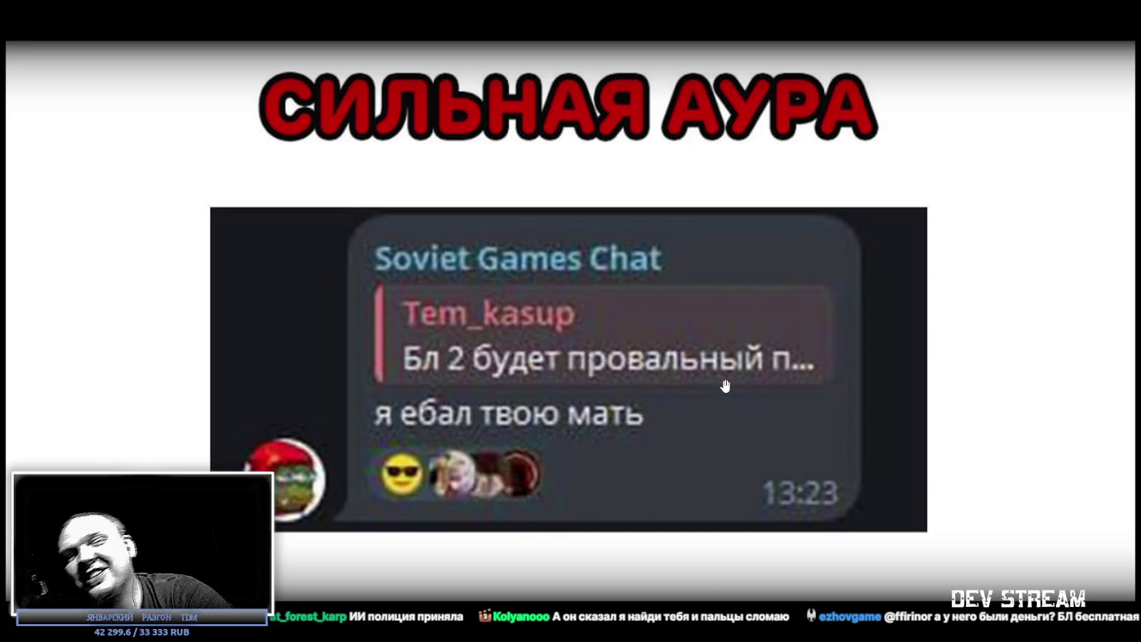
pyautogui.scroll(-3, 549, 456)
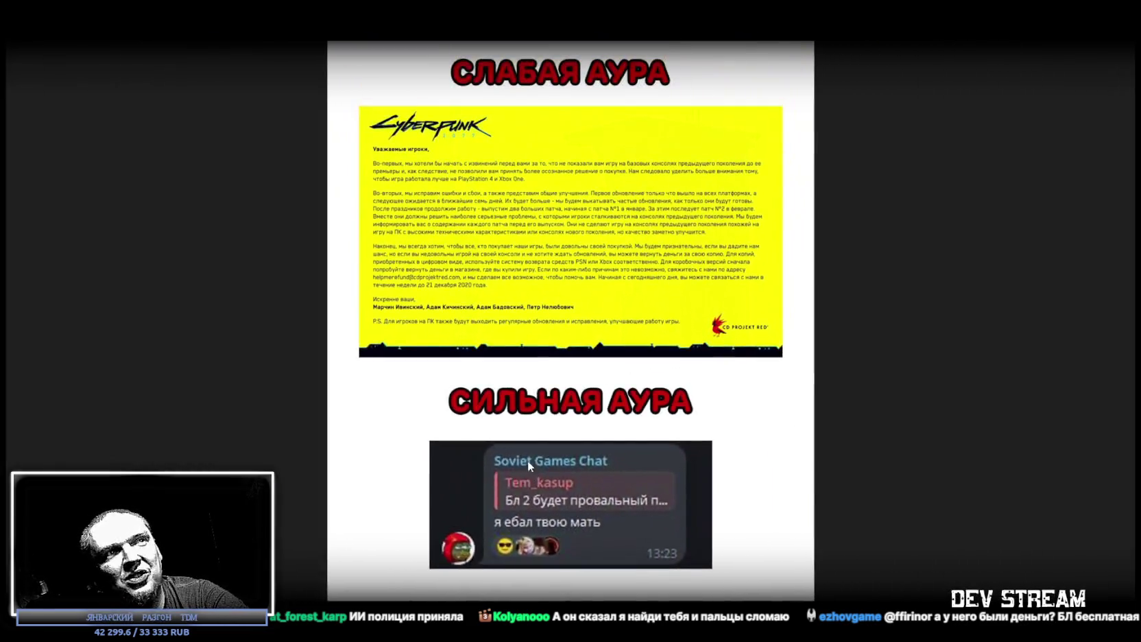
pyautogui.press('Escape')
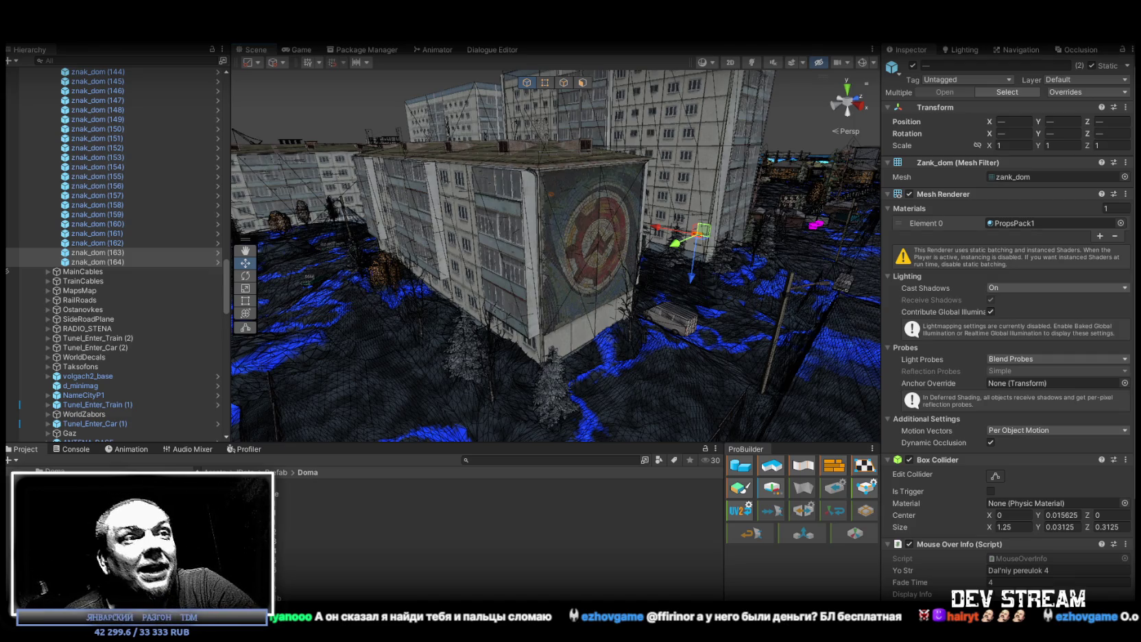
# Step: Duplicate the selected signs into znak_dom (165)/(166) and set them on the mural building's wall
pyautogui.moveTo(435, 285)
pyautogui.mouseDown()
pyautogui.moveTo(548, 275)
pyautogui.moveTo(635, 228)
pyautogui.mouseUp()
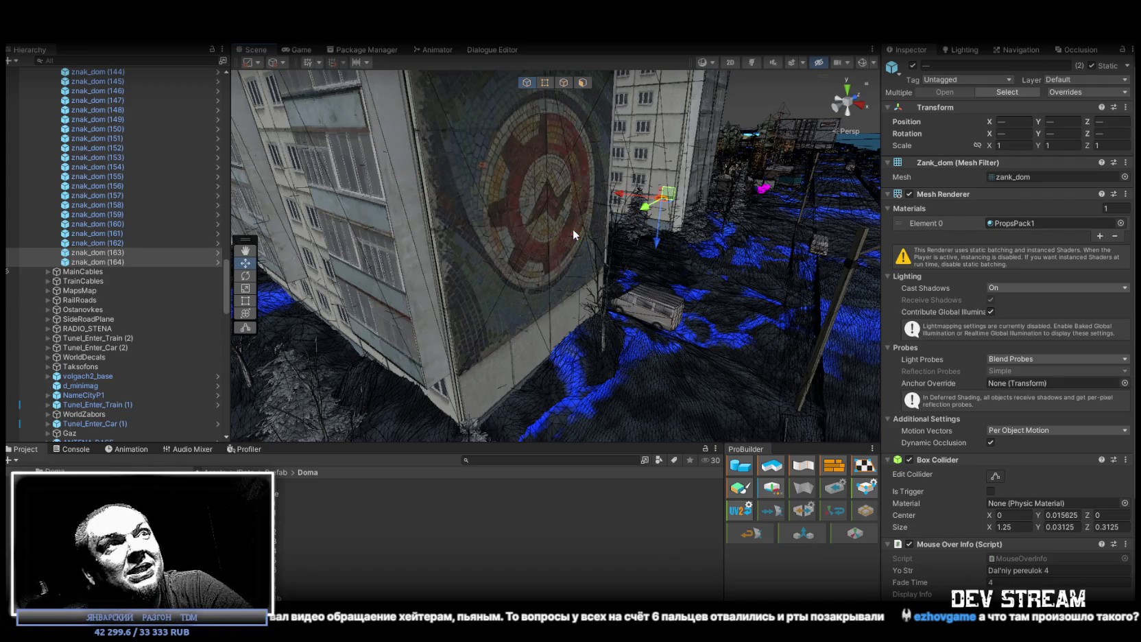
pyautogui.hotkey('ctrl', 'd')
pyautogui.moveTo(648, 205)
pyautogui.mouseDown()
pyautogui.moveTo(439, 322)
pyautogui.moveTo(322, 370)
pyautogui.moveTo(251, 376)
pyautogui.moveTo(403, 291)
pyautogui.moveTo(472, 216)
pyautogui.mouseUp()
pyautogui.moveTo(412, 145)
pyautogui.mouseDown()
pyautogui.moveTo(529, 247)
pyautogui.moveTo(629, 230)
pyautogui.mouseUp()
pyautogui.click(109, 281)
pyautogui.doubleClick(109, 281)
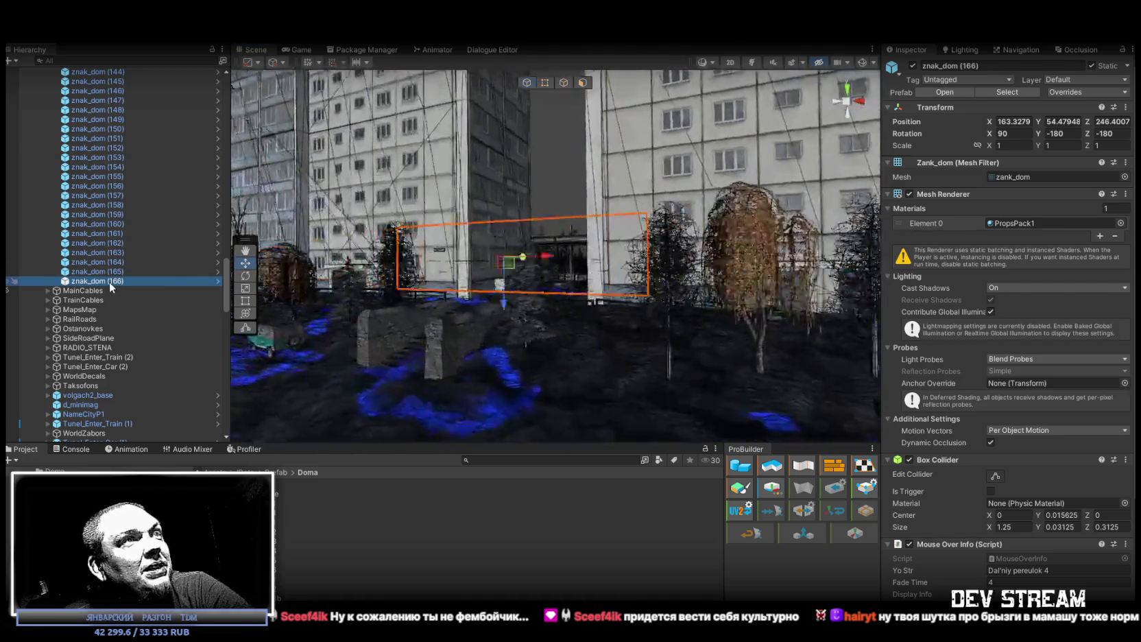
# Step: Slide znak_dom (166) from X 163.33 to 168.55 above the window, and select (165) too
pyautogui.moveTo(700, 288)
pyautogui.mouseDown()
pyautogui.moveTo(504, 232)
pyautogui.moveTo(674, 215)
pyautogui.moveTo(668, 205)
pyautogui.mouseUp()
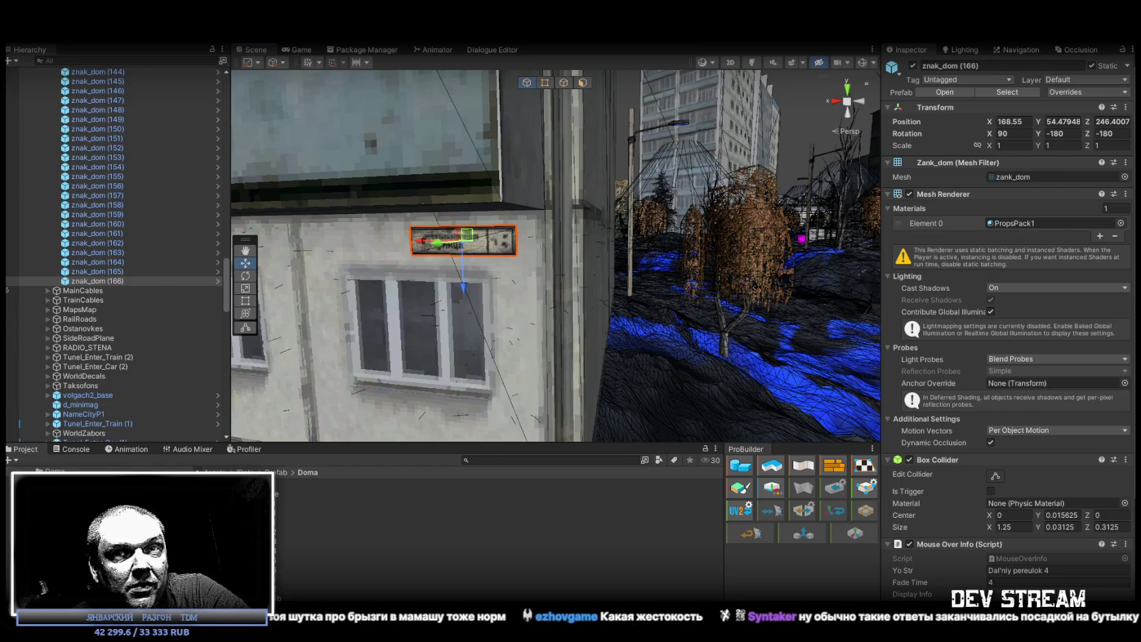
pyautogui.moveTo(816, 338)
pyautogui.mouseDown()
pyautogui.moveTo(454, 248)
pyautogui.moveTo(475, 229)
pyautogui.mouseUp()
pyautogui.keyDown('ctrl'); pyautogui.click(96, 271); pyautogui.keyUp('ctrl')
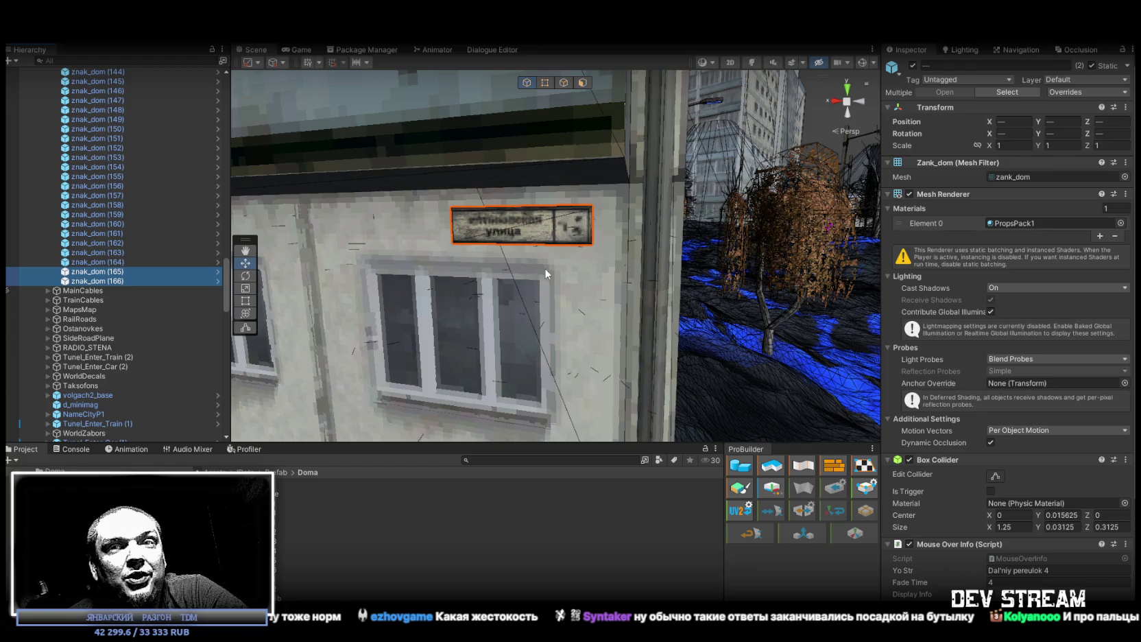
pyautogui.rightClick(617, 280)
pyautogui.press('s')
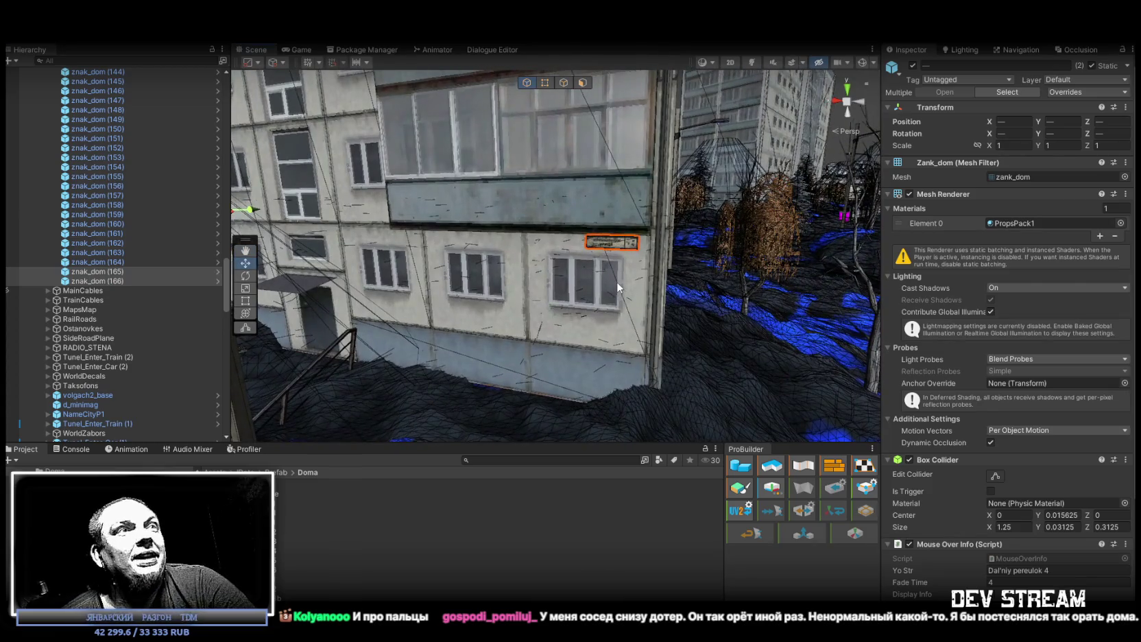
pyautogui.doubleClick(104, 277)
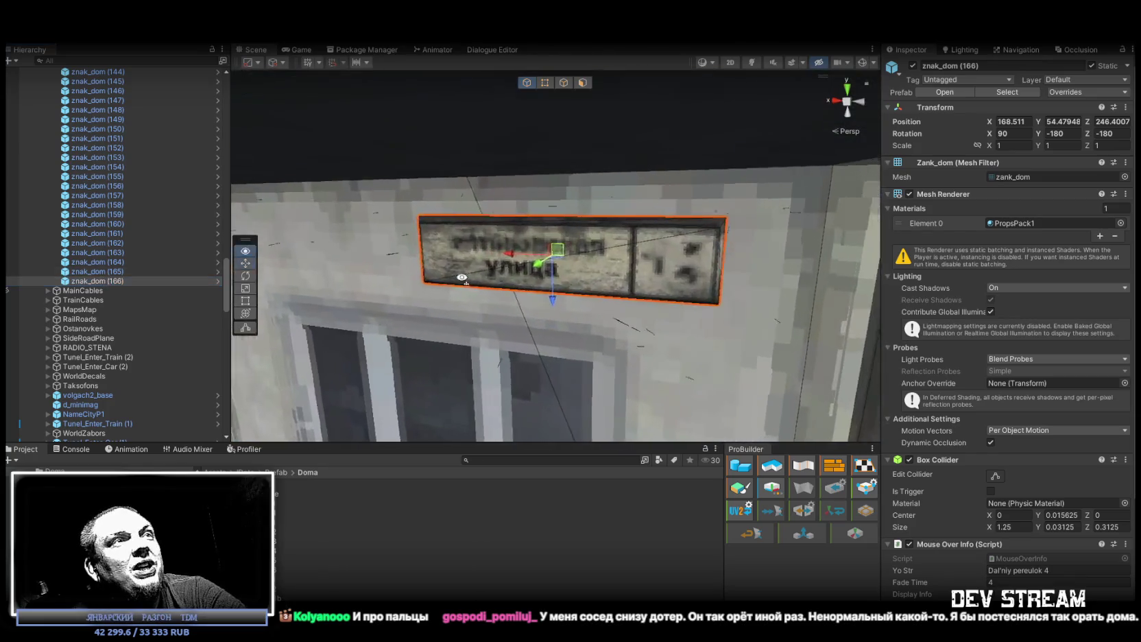
pyautogui.rightClick(274, 275)
pyautogui.moveTo(275, 275)
pyautogui.mouseDown()
pyautogui.moveTo(128, 313)
pyautogui.moveTo(497, 304)
pyautogui.mouseUp()
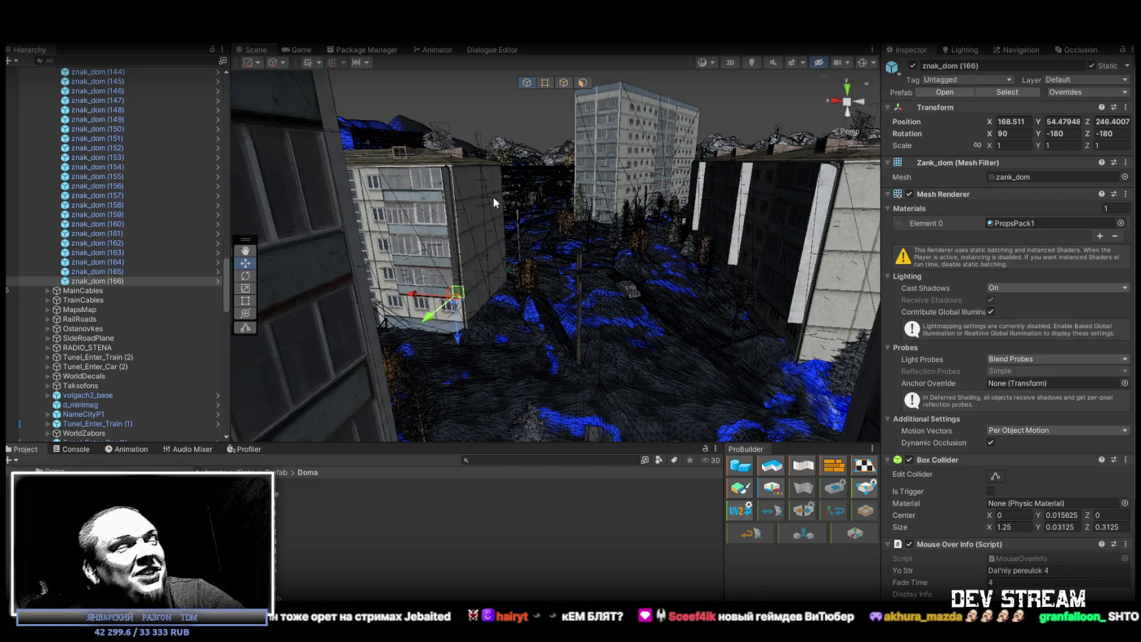
pyautogui.moveTo(636, 292)
pyautogui.mouseDown()
pyautogui.moveTo(554, 264)
pyautogui.moveTo(300, 321)
pyautogui.moveTo(630, 328)
pyautogui.mouseUp()
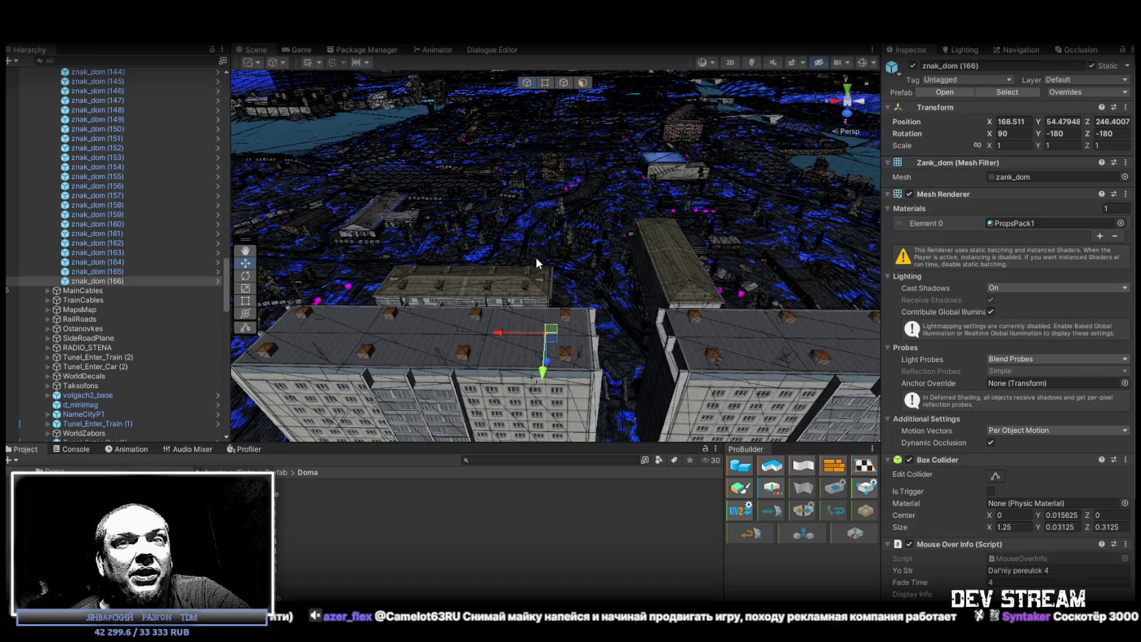
pyautogui.moveTo(600, 256); pyautogui.dragTo(525, 255)
pyautogui.doubleClick(109, 280)
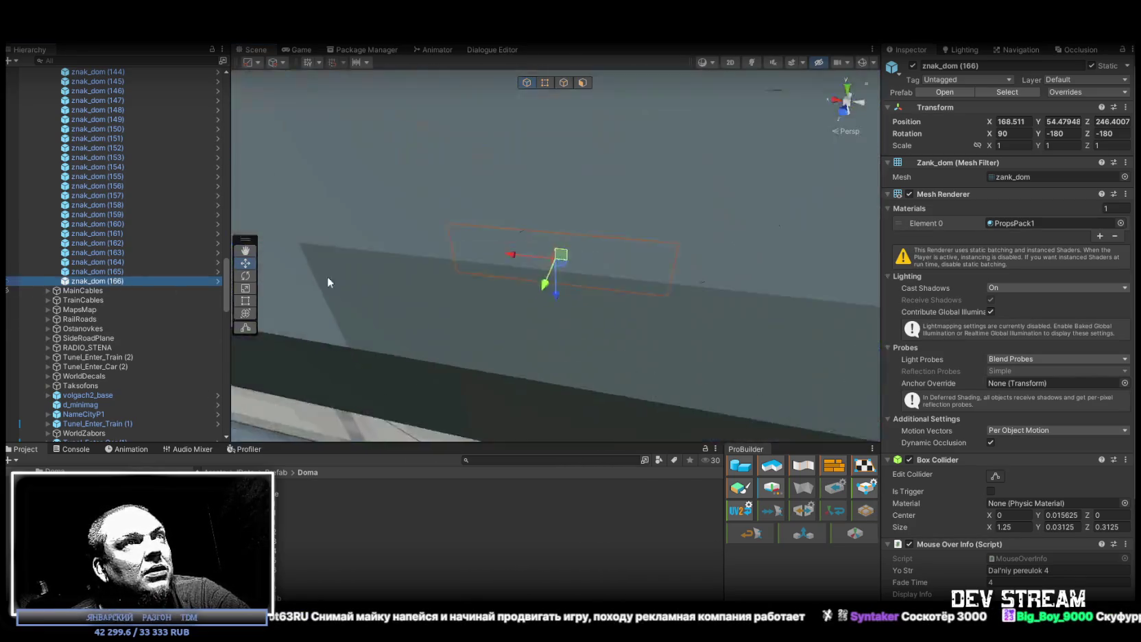
pyautogui.moveTo(439, 240)
pyautogui.mouseDown()
pyautogui.moveTo(411, 239)
pyautogui.moveTo(608, 219)
pyautogui.moveTo(521, 233)
pyautogui.moveTo(551, 236)
pyautogui.mouseUp()
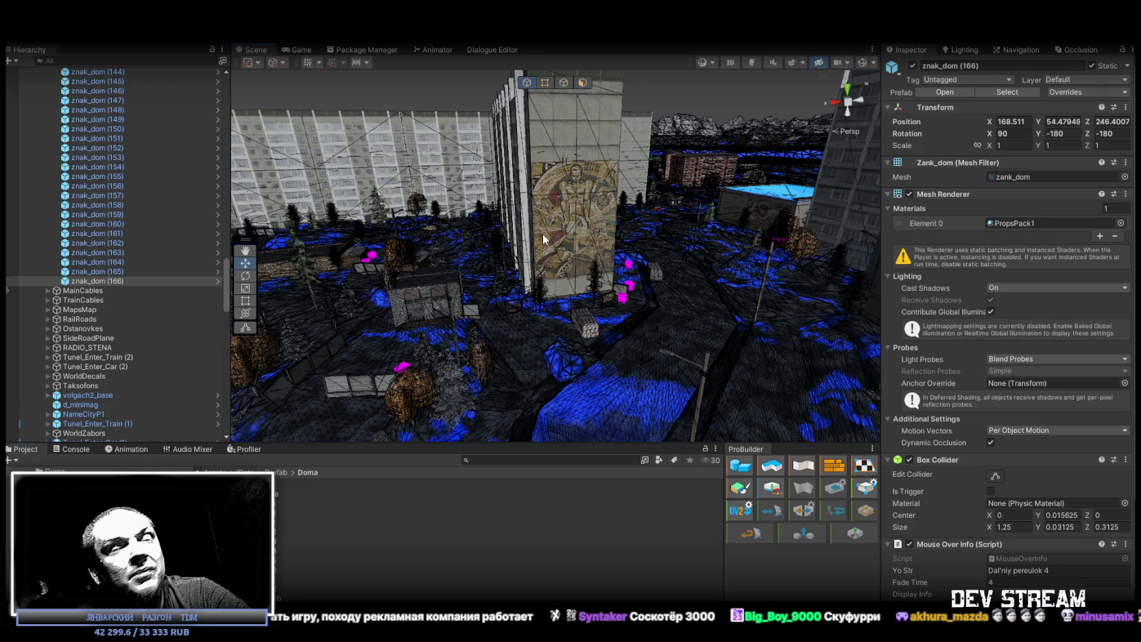
pyautogui.moveTo(674, 235)
pyautogui.mouseDown()
pyautogui.moveTo(604, 288)
pyautogui.moveTo(741, 336)
pyautogui.moveTo(744, 327)
pyautogui.mouseUp()
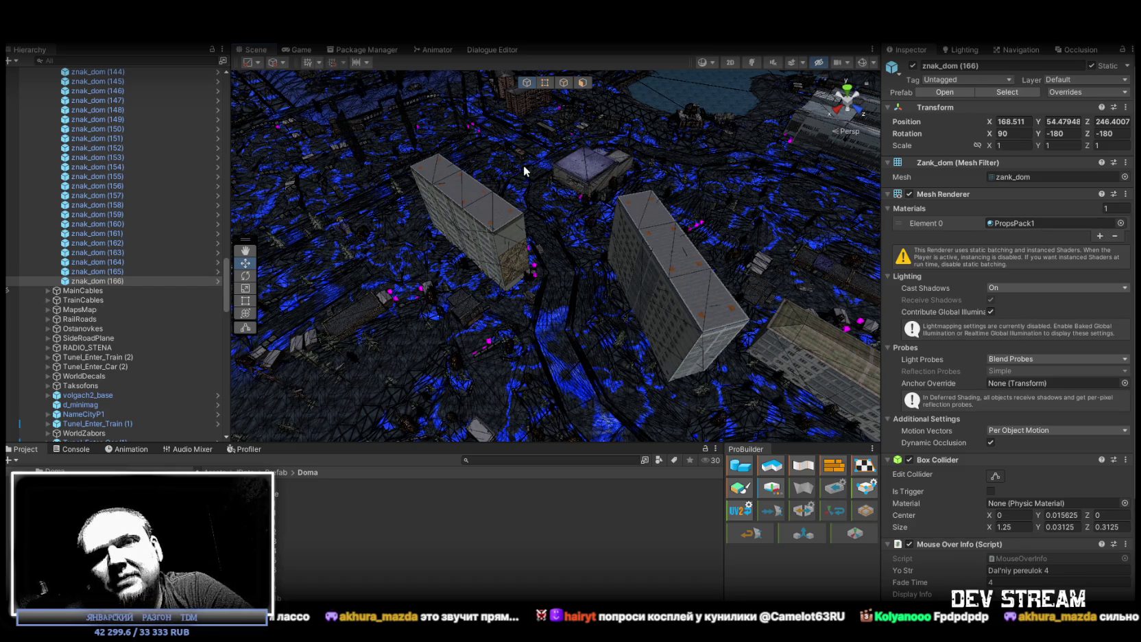
pyautogui.moveTo(506, 173)
pyautogui.mouseDown()
pyautogui.moveTo(717, 201)
pyautogui.moveTo(534, 203)
pyautogui.mouseUp()
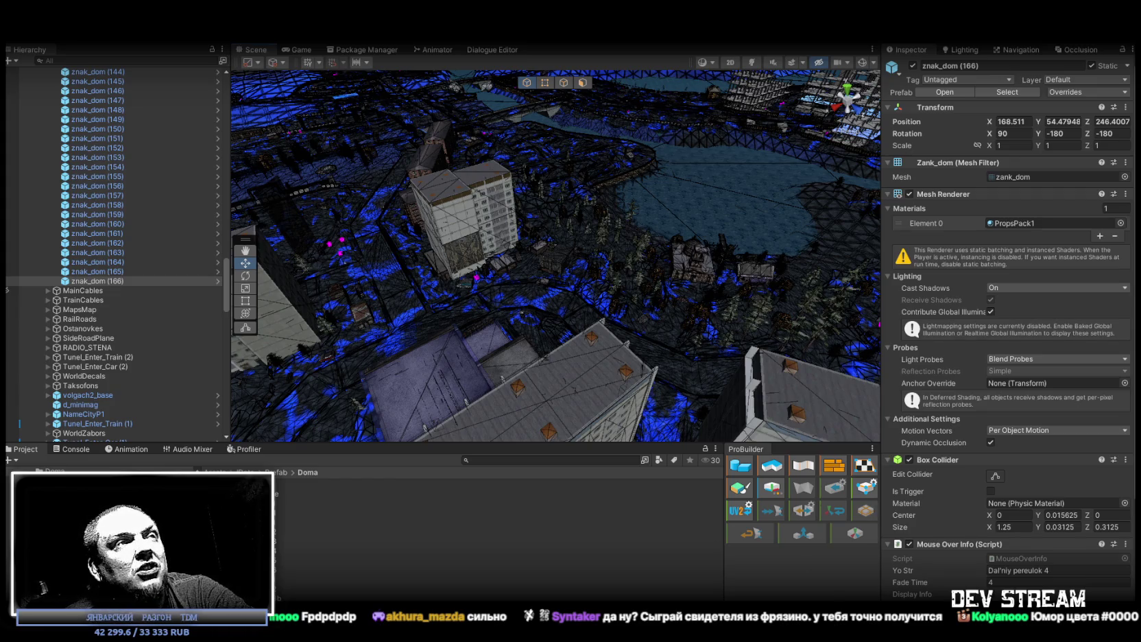
pyautogui.moveTo(411, 274)
pyautogui.mouseDown()
pyautogui.moveTo(369, 277)
pyautogui.moveTo(476, 309)
pyautogui.mouseUp()
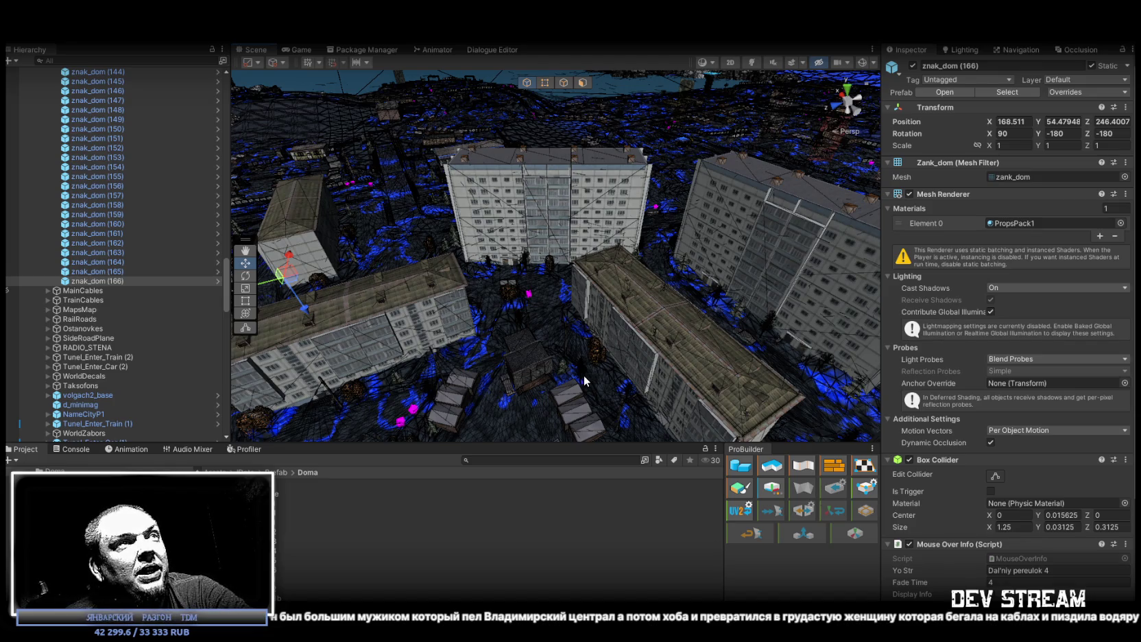
pyautogui.moveTo(494, 226); pyautogui.dragTo(456, 220)
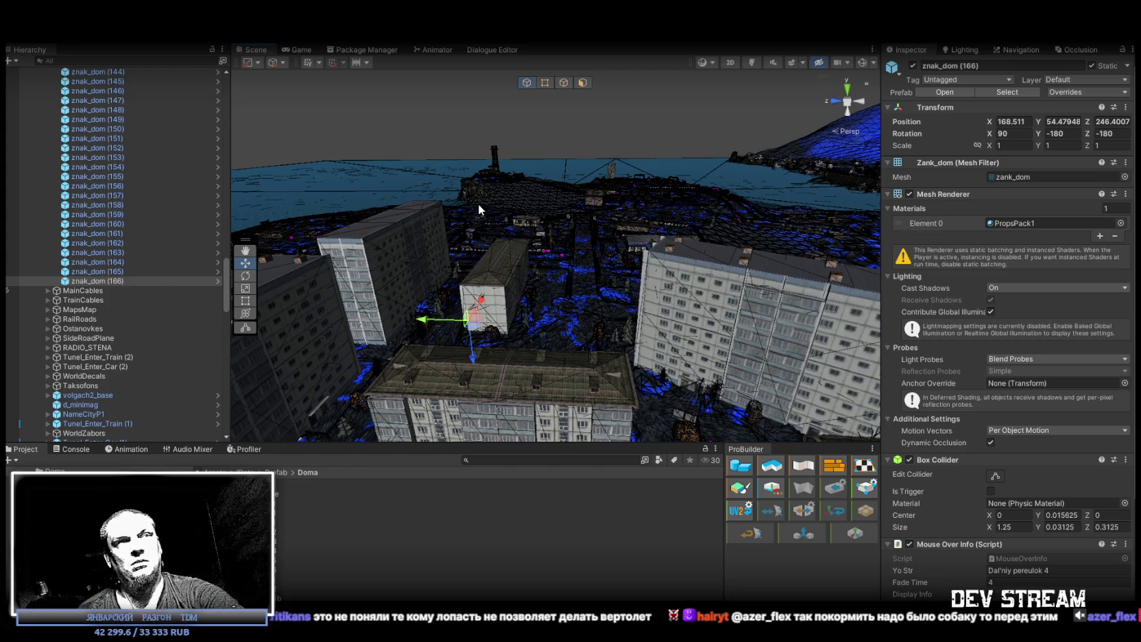
pyautogui.moveTo(614, 275); pyautogui.dragTo(584, 267)
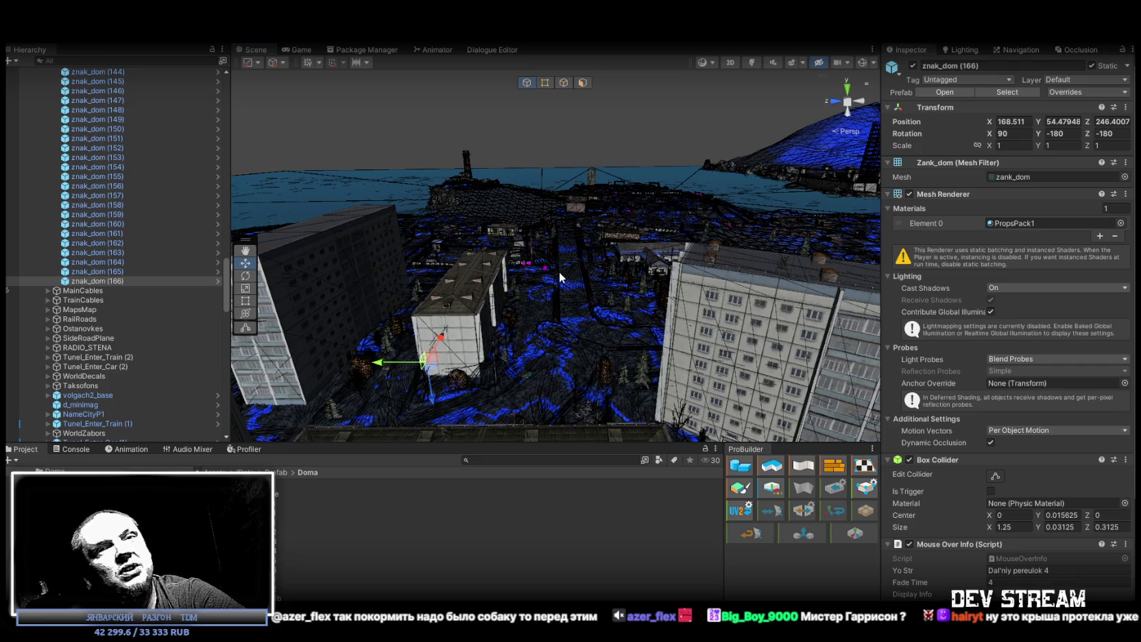
pyautogui.moveTo(580, 289)
pyautogui.mouseDown()
pyautogui.moveTo(495, 354)
pyautogui.moveTo(700, 269)
pyautogui.moveTo(693, 257)
pyautogui.moveTo(754, 250)
pyautogui.moveTo(611, 199)
pyautogui.mouseUp()
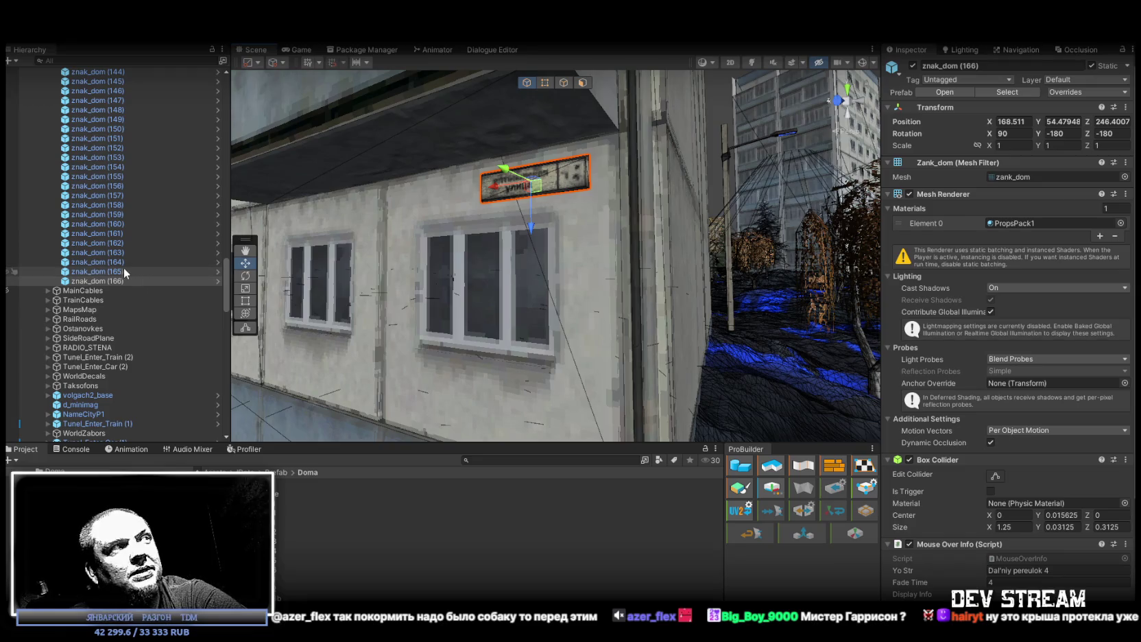
# Step: Frame znak_dom (165) on its long apartment block, then pull back to see the whole building
pyautogui.doubleClick(122, 272)
pyautogui.moveTo(296, 263)
pyautogui.mouseDown()
pyautogui.moveTo(967, 309)
pyautogui.moveTo(1038, 292)
pyautogui.moveTo(999, 273)
pyautogui.moveTo(1056, 279)
pyautogui.moveTo(970, 288)
pyautogui.moveTo(952, 271)
pyautogui.moveTo(1125, 275)
pyautogui.moveTo(469, 336)
pyautogui.moveTo(573, 359)
pyautogui.moveTo(808, 379)
pyautogui.moveTo(751, 306)
pyautogui.moveTo(698, 280)
pyautogui.moveTo(816, 303)
pyautogui.moveTo(524, 191)
pyautogui.moveTo(475, 209)
pyautogui.mouseUp()
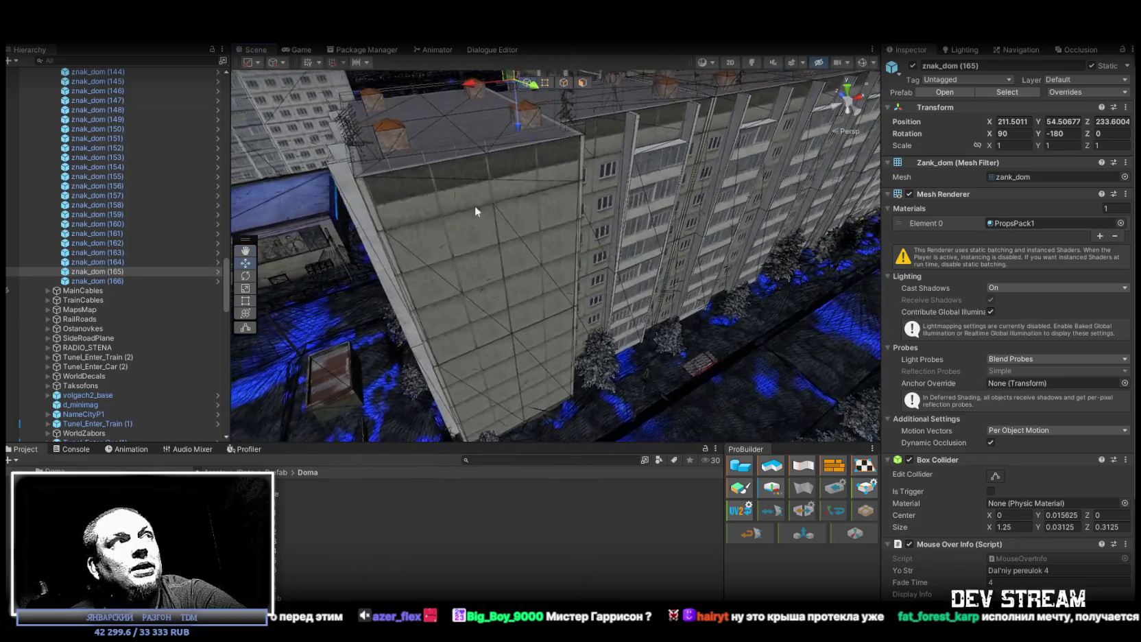
pyautogui.click(115, 279)
pyautogui.moveTo(535, 229)
pyautogui.mouseDown()
pyautogui.moveTo(611, 216)
pyautogui.moveTo(637, 224)
pyautogui.moveTo(597, 237)
pyautogui.moveTo(695, 267)
pyautogui.moveTo(949, 261)
pyautogui.moveTo(1025, 282)
pyautogui.moveTo(1020, 299)
pyautogui.moveTo(667, 328)
pyautogui.moveTo(693, 339)
pyautogui.moveTo(453, 171)
pyautogui.mouseUp()
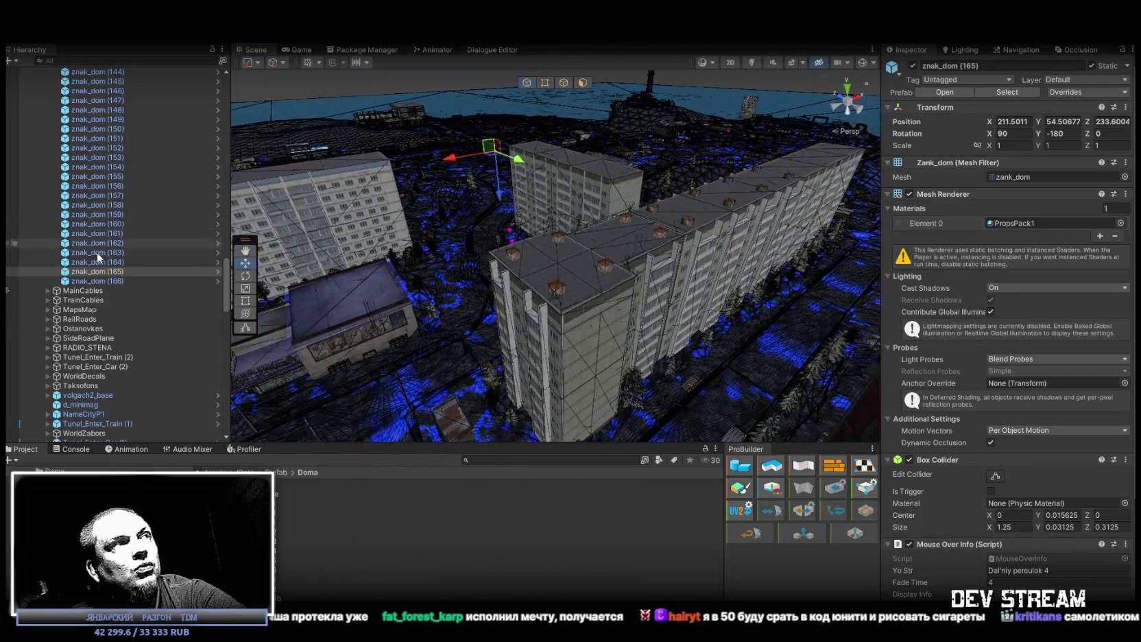
pyautogui.click(112, 273)
# Step: Copy the sign as znak_dom (167) and move it onto the tall block's facade at X 123.36, Y 53.511
pyautogui.click(498, 182)
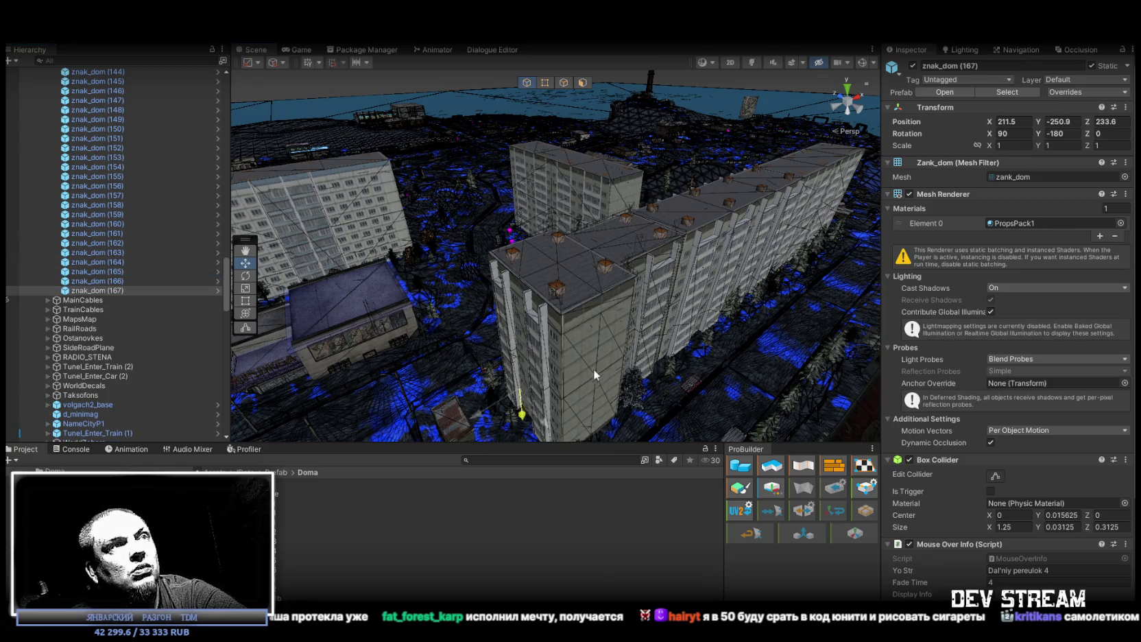
pyautogui.moveTo(594, 384); pyautogui.dragTo(590, 418)
pyautogui.scroll(10, 570, 377)
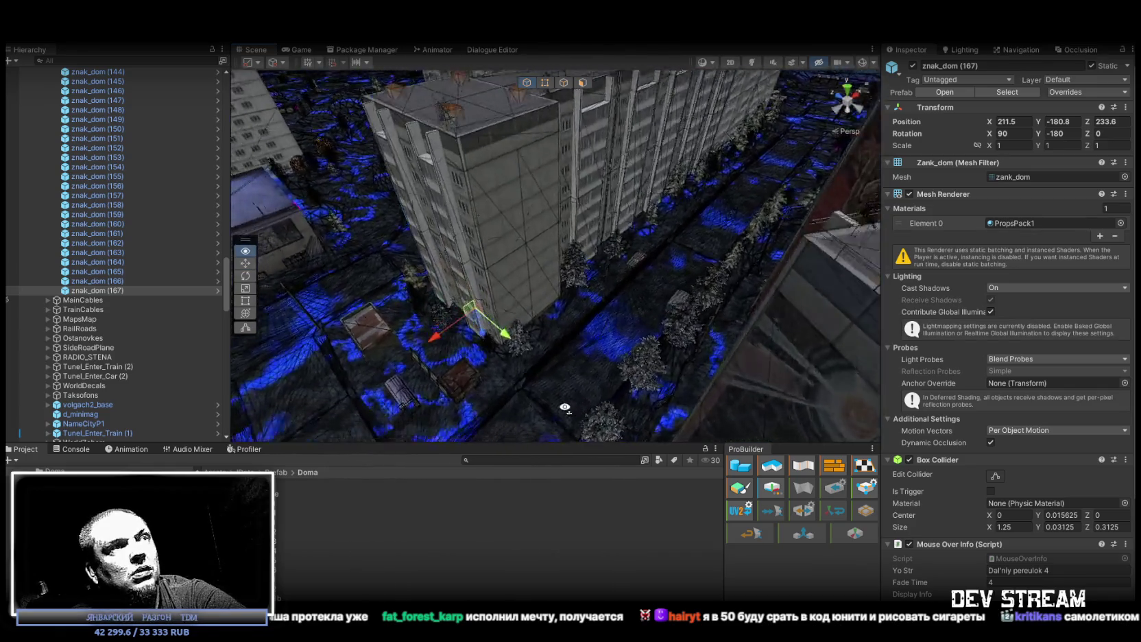
pyautogui.moveTo(516, 292)
pyautogui.mouseDown()
pyautogui.moveTo(542, 384)
pyautogui.moveTo(597, 374)
pyautogui.moveTo(577, 337)
pyautogui.moveTo(612, 201)
pyautogui.moveTo(564, 284)
pyautogui.moveTo(493, 300)
pyautogui.moveTo(402, 242)
pyautogui.moveTo(362, 243)
pyautogui.moveTo(553, 217)
pyautogui.moveTo(529, 255)
pyautogui.moveTo(1101, 283)
pyautogui.moveTo(1097, 271)
pyautogui.moveTo(949, 233)
pyautogui.moveTo(501, 276)
pyautogui.moveTo(546, 313)
pyautogui.moveTo(763, 299)
pyautogui.mouseUp()
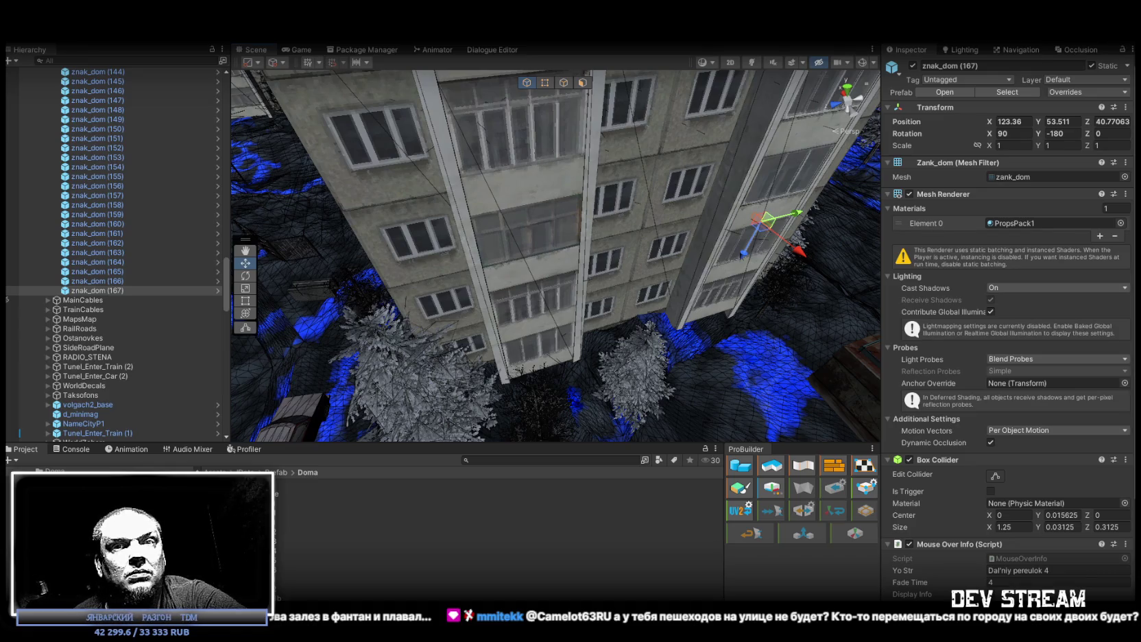
pyautogui.moveTo(803, 371)
pyautogui.mouseDown()
pyautogui.moveTo(545, 225)
pyautogui.moveTo(579, 237)
pyautogui.moveTo(508, 316)
pyautogui.mouseUp()
pyautogui.moveTo(424, 371)
pyautogui.mouseDown()
pyautogui.moveTo(420, 338)
pyautogui.moveTo(415, 357)
pyautogui.moveTo(446, 310)
pyautogui.moveTo(475, 310)
pyautogui.moveTo(709, 217)
pyautogui.mouseUp()
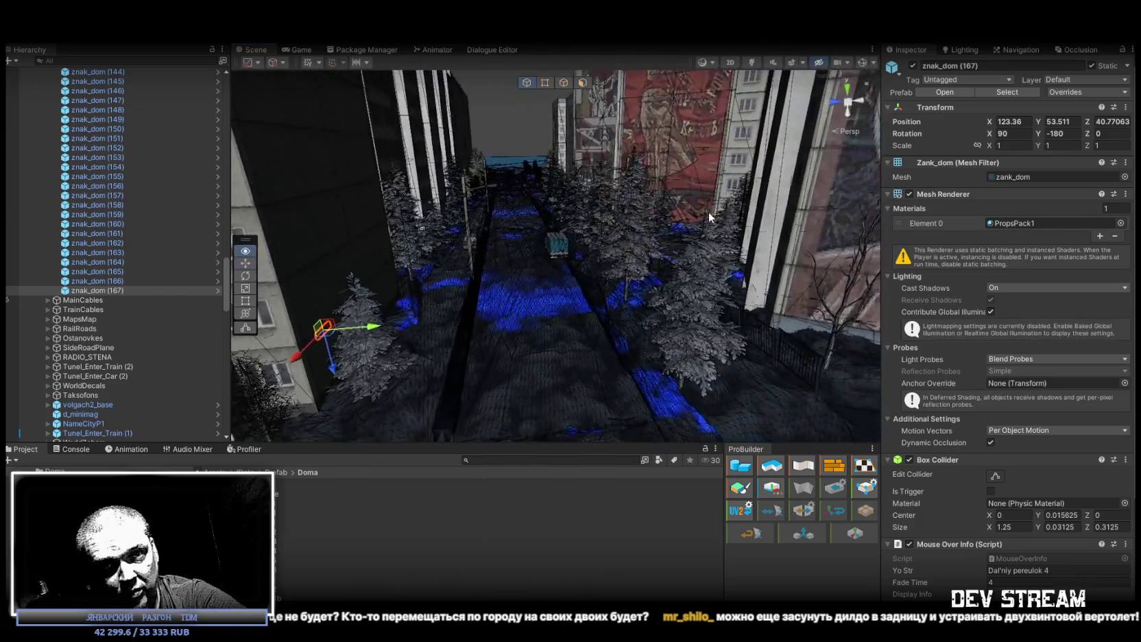
pyautogui.moveTo(517, 270)
pyautogui.mouseDown()
pyautogui.moveTo(582, 252)
pyautogui.moveTo(627, 266)
pyautogui.moveTo(386, 300)
pyautogui.moveTo(617, 320)
pyautogui.moveTo(477, 265)
pyautogui.moveTo(359, 247)
pyautogui.moveTo(503, 262)
pyautogui.mouseUp()
pyautogui.click(503, 262)
# Step: Frame the trader NPC TDMbariga and its child parts, then pull back over the terrain
pyautogui.scroll(5, 171, 329)
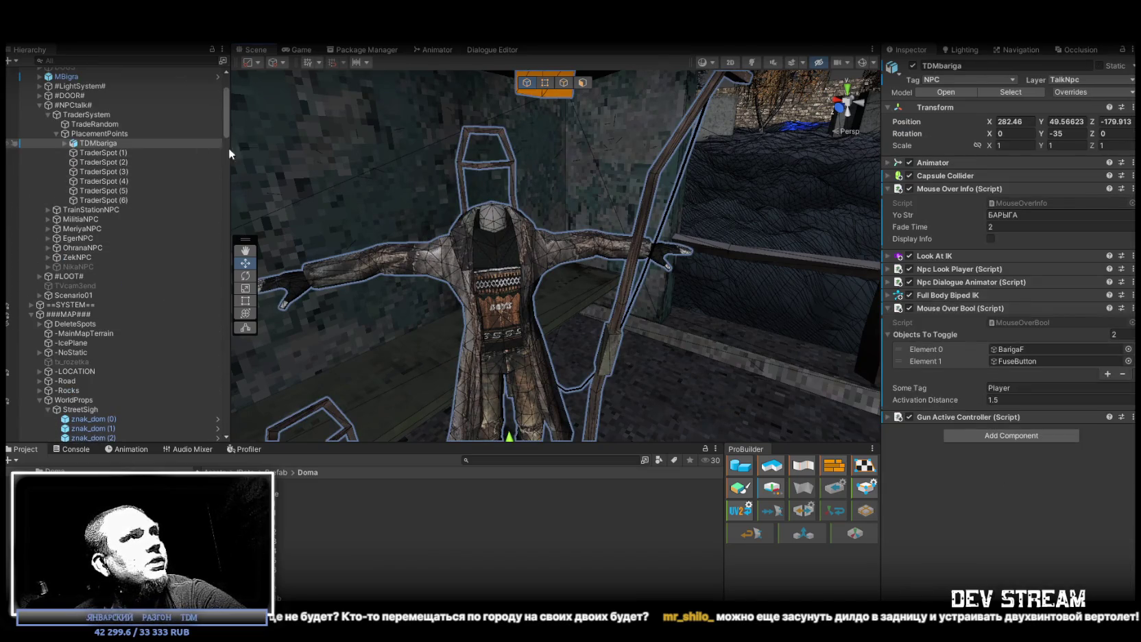
pyautogui.click(62, 142)
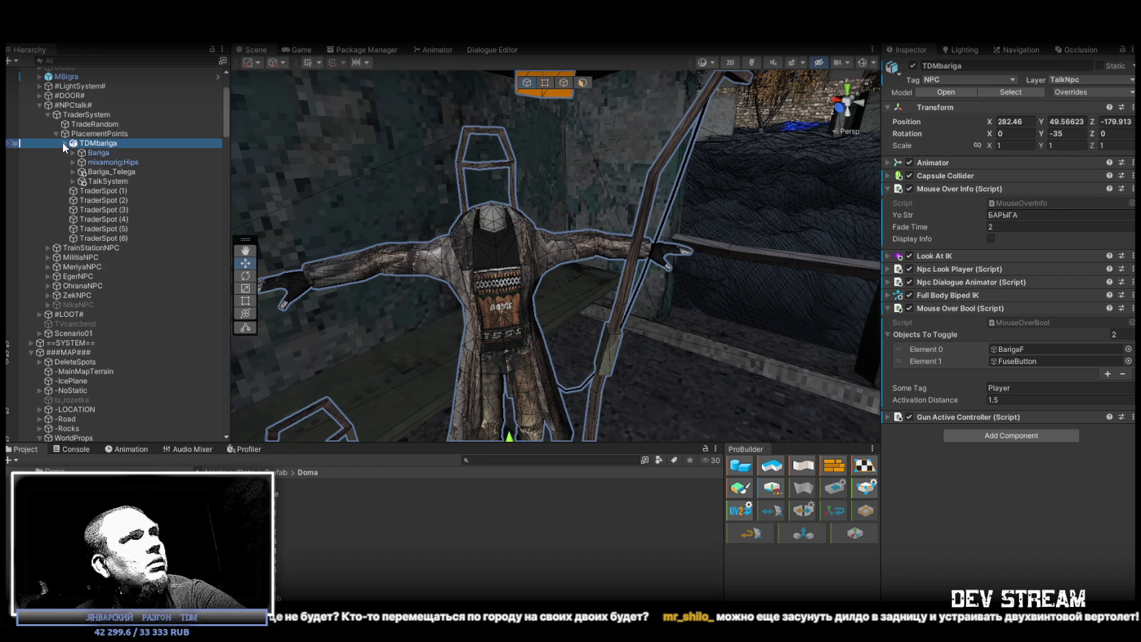
pyautogui.click(62, 142)
pyautogui.moveTo(398, 226)
pyautogui.mouseDown()
pyautogui.moveTo(364, 264)
pyautogui.moveTo(336, 238)
pyautogui.moveTo(203, 283)
pyautogui.moveTo(220, 289)
pyautogui.moveTo(204, 329)
pyautogui.mouseUp()
pyautogui.press('f')
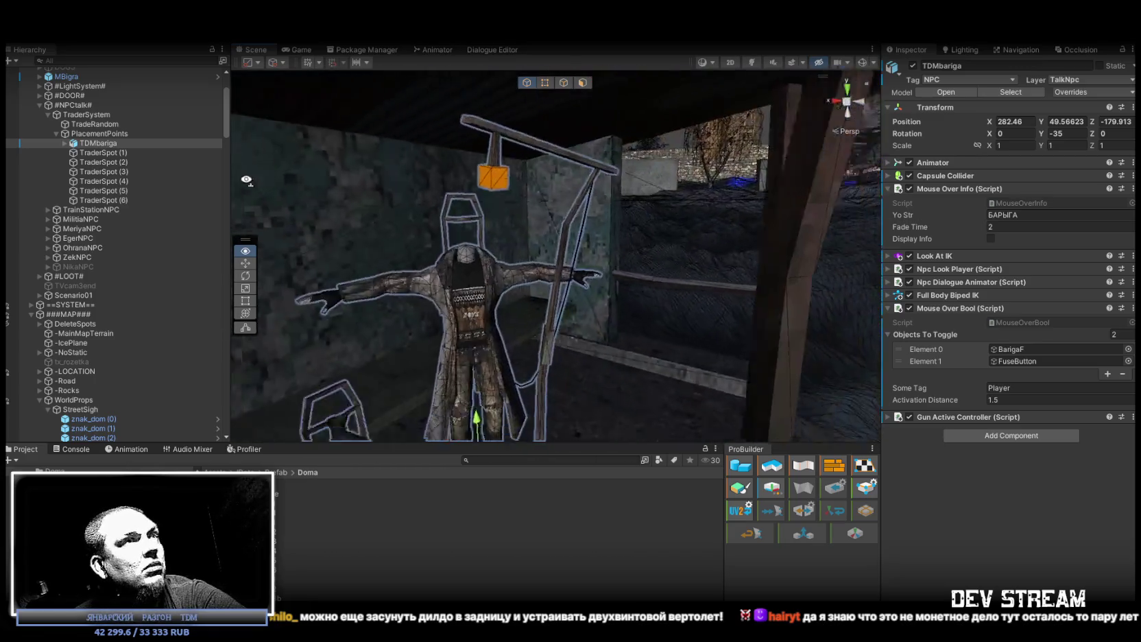
pyautogui.moveTo(590, 223)
pyautogui.mouseDown()
pyautogui.moveTo(151, 251)
pyautogui.moveTo(111, 228)
pyautogui.moveTo(161, 249)
pyautogui.moveTo(139, 176)
pyautogui.mouseUp()
# Step: Select TraderSpot (1)–(6), then collapse the PlacementPoints and #NPCtalk# groups
pyautogui.click(113, 153)
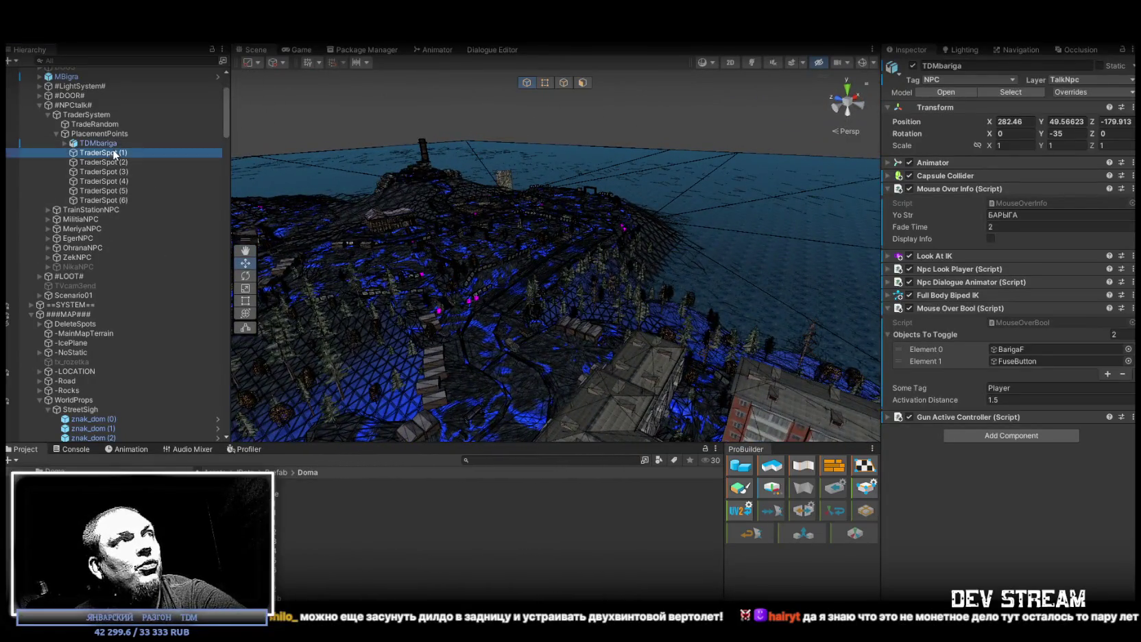
pyautogui.keyDown('shift'); pyautogui.click(115, 199); pyautogui.keyUp('shift')
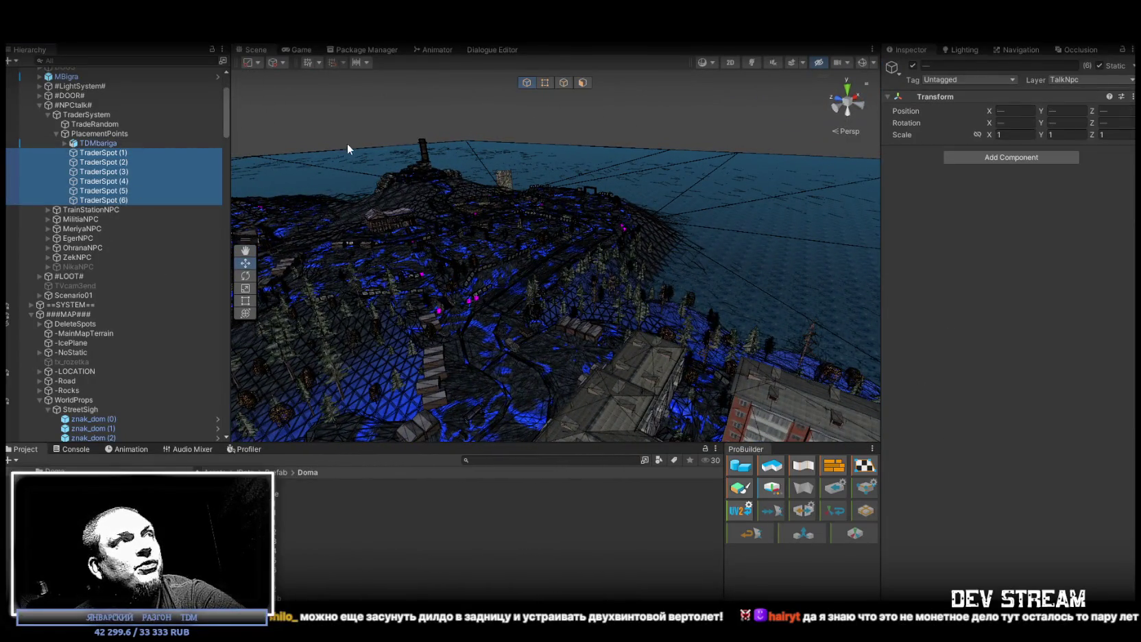
pyautogui.click(56, 133)
pyautogui.click(39, 105)
pyautogui.scroll(3, 95, 199)
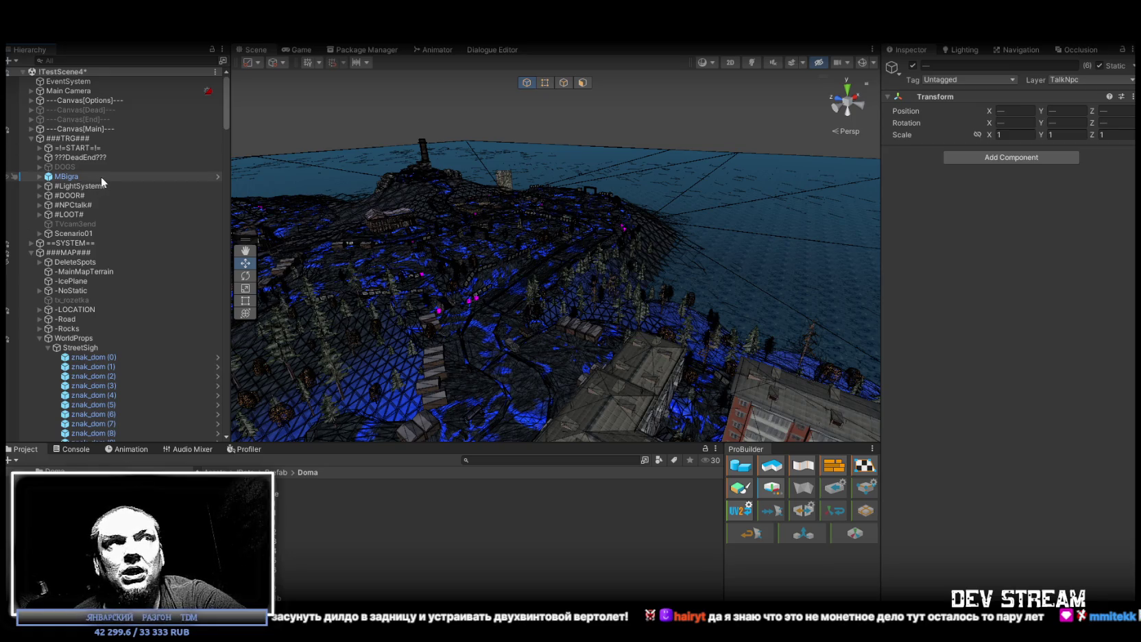
# Step: Turn the sign 90 degrees on Z and move it flat against the building's corner wall
pyautogui.moveTo(404, 316)
pyautogui.mouseDown()
pyautogui.moveTo(327, 304)
pyautogui.moveTo(439, 366)
pyautogui.moveTo(790, 263)
pyautogui.moveTo(526, 304)
pyautogui.moveTo(309, 284)
pyautogui.moveTo(334, 289)
pyautogui.mouseUp()
pyautogui.click(471, 367)
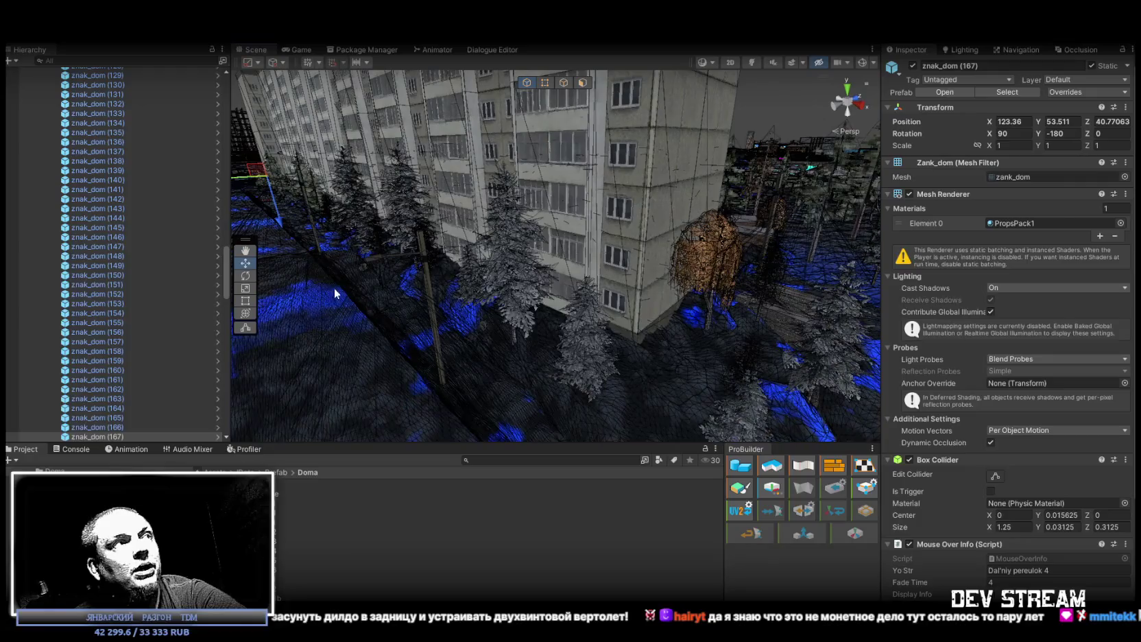
pyautogui.moveTo(315, 228)
pyautogui.mouseDown()
pyautogui.moveTo(271, 177)
pyautogui.moveTo(293, 165)
pyautogui.mouseUp()
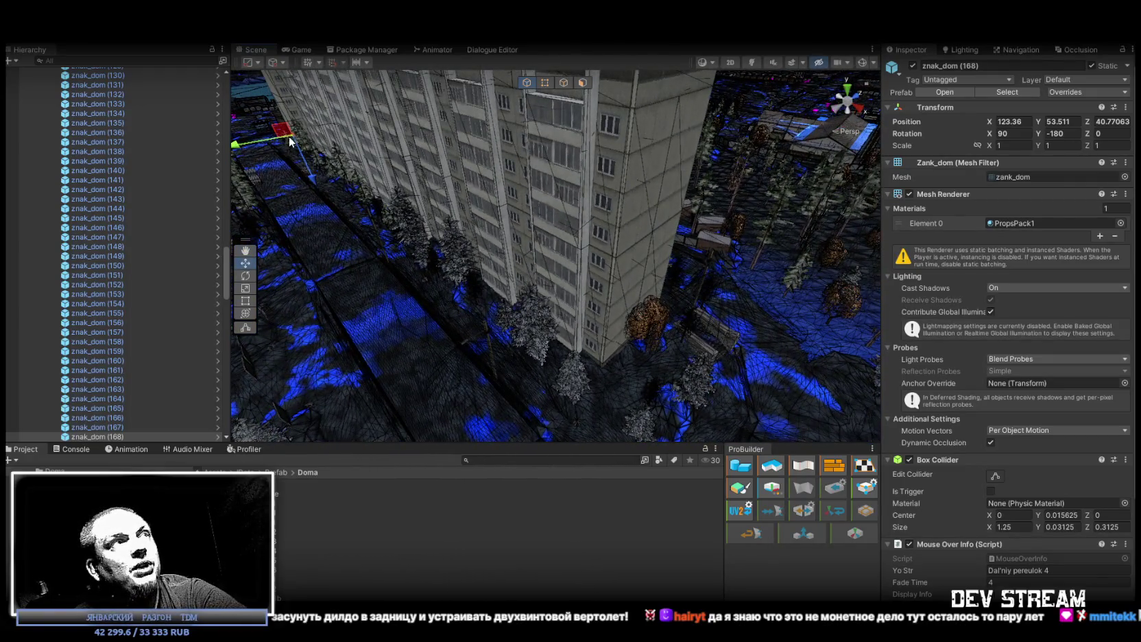
pyautogui.moveTo(292, 143)
pyautogui.mouseDown()
pyautogui.moveTo(281, 142)
pyautogui.moveTo(591, 346)
pyautogui.moveTo(579, 324)
pyautogui.moveTo(604, 295)
pyautogui.moveTo(595, 304)
pyautogui.mouseUp()
pyautogui.press('e')
pyautogui.moveTo(551, 336)
pyautogui.mouseDown()
pyautogui.moveTo(704, 328)
pyautogui.moveTo(591, 280)
pyautogui.mouseUp()
pyautogui.press('w')
pyautogui.moveTo(512, 276); pyautogui.dragTo(670, 240)
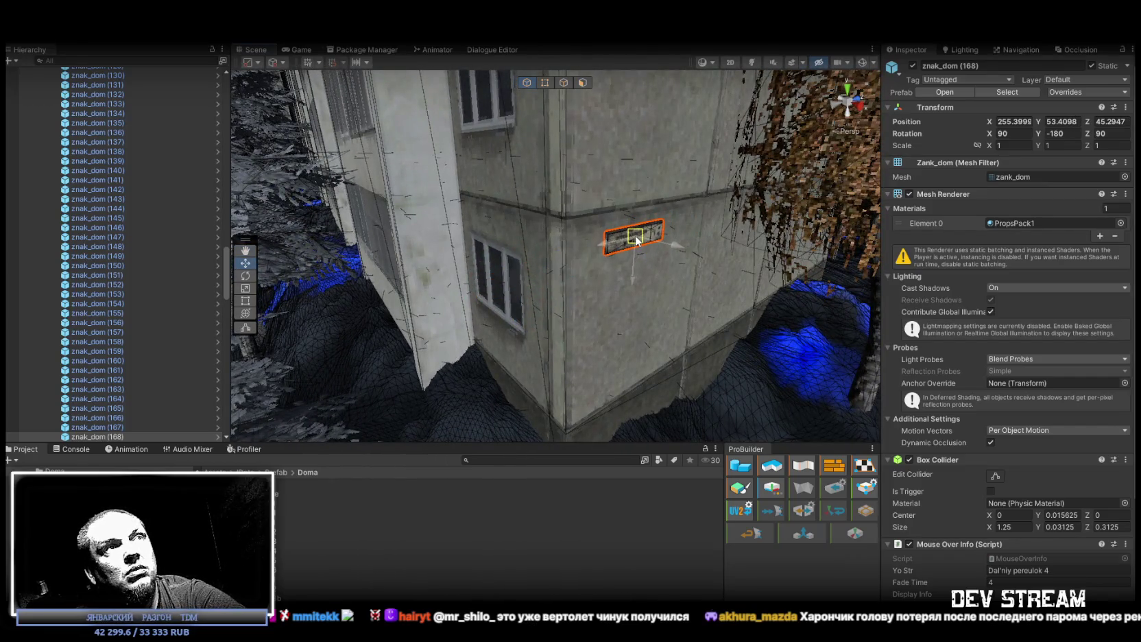
# Step: Fly around to the apartment block front and select a sign on the courtyard wall
pyautogui.moveTo(603, 311)
pyautogui.mouseDown()
pyautogui.moveTo(447, 307)
pyautogui.moveTo(370, 291)
pyautogui.mouseUp()
pyautogui.moveTo(1071, 305)
pyautogui.mouseDown()
pyautogui.moveTo(1139, 296)
pyautogui.moveTo(137, 295)
pyautogui.moveTo(419, 282)
pyautogui.mouseUp()
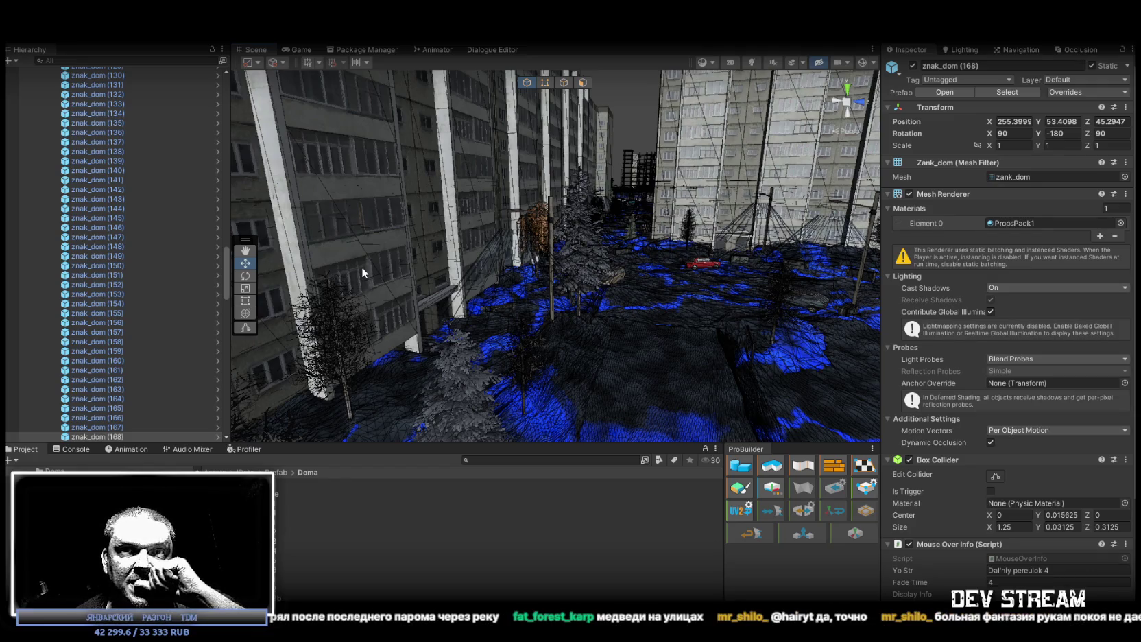
pyautogui.moveTo(473, 328)
pyautogui.mouseDown()
pyautogui.moveTo(409, 323)
pyautogui.moveTo(378, 352)
pyautogui.moveTo(563, 370)
pyautogui.moveTo(636, 330)
pyautogui.moveTo(535, 295)
pyautogui.moveTo(260, 271)
pyautogui.moveTo(192, 347)
pyautogui.mouseUp()
pyautogui.click(113, 426)
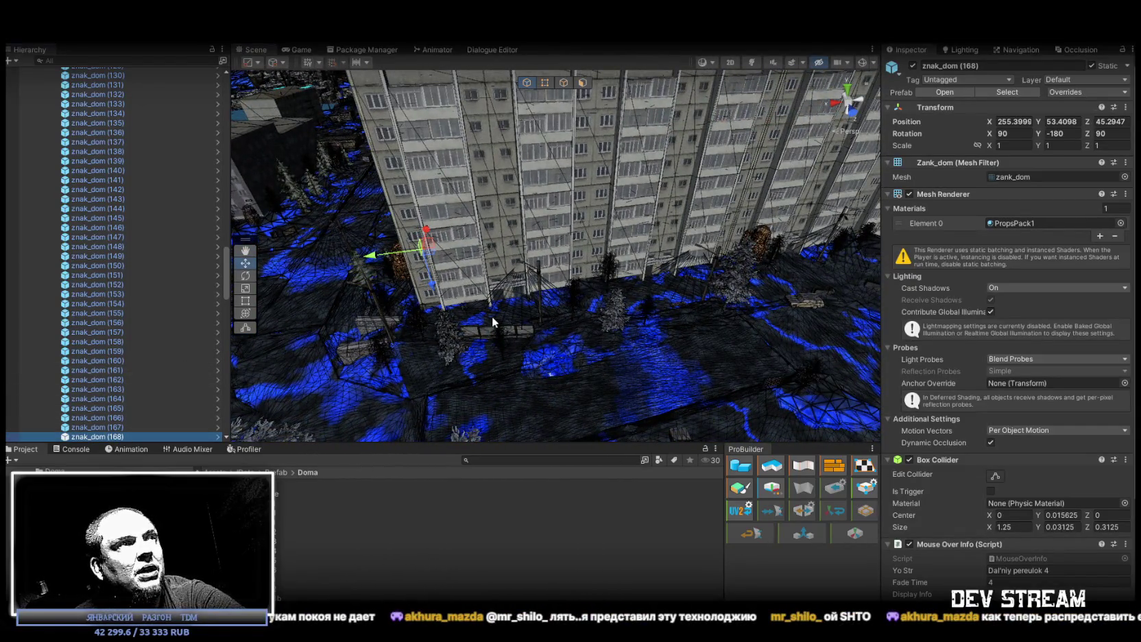
pyautogui.scroll(-3, 123, 359)
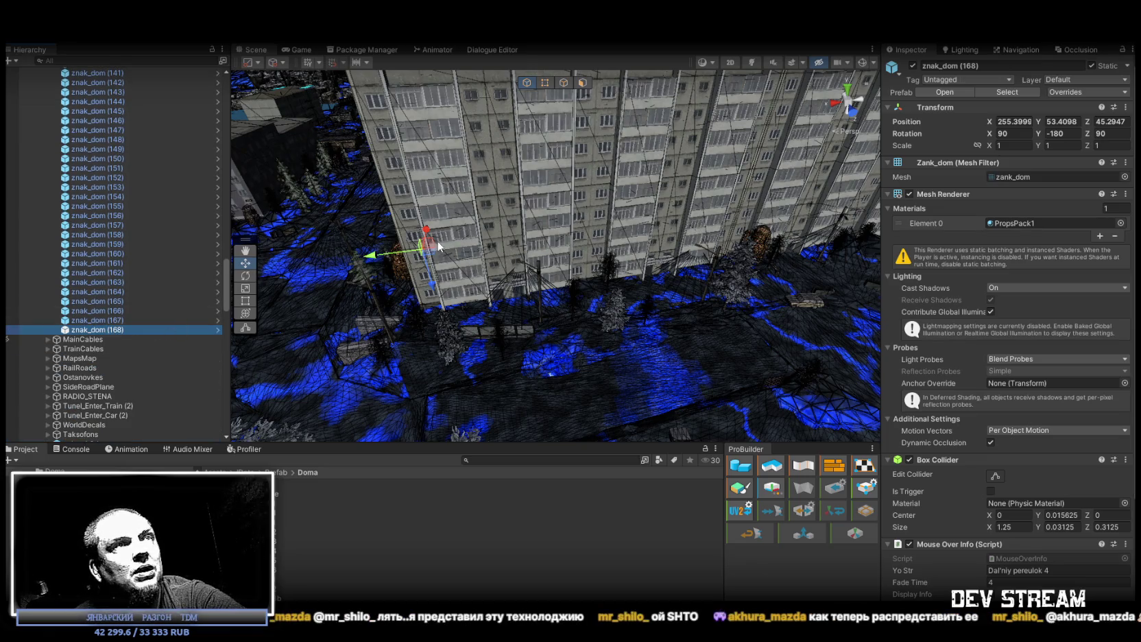
# Step: Duplicate the sign as znak_dom (169), rotate it to Z 180 and slide it along the wall
pyautogui.hotkey('ctrl', 'd')
pyautogui.click(430, 260)
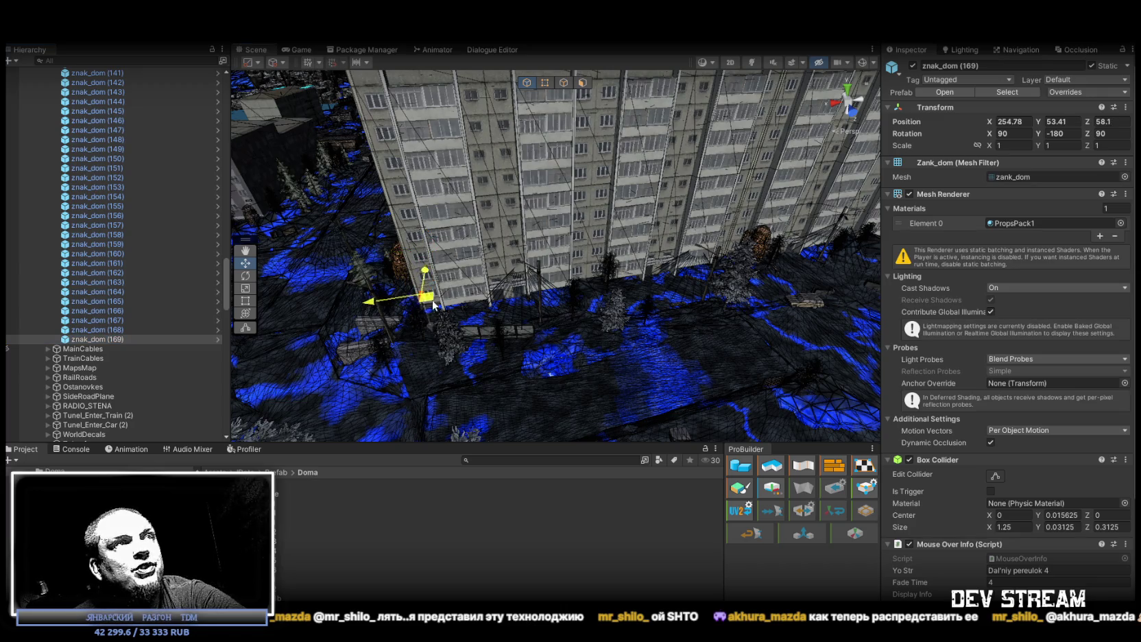
pyautogui.moveTo(434, 305); pyautogui.dragTo(425, 302)
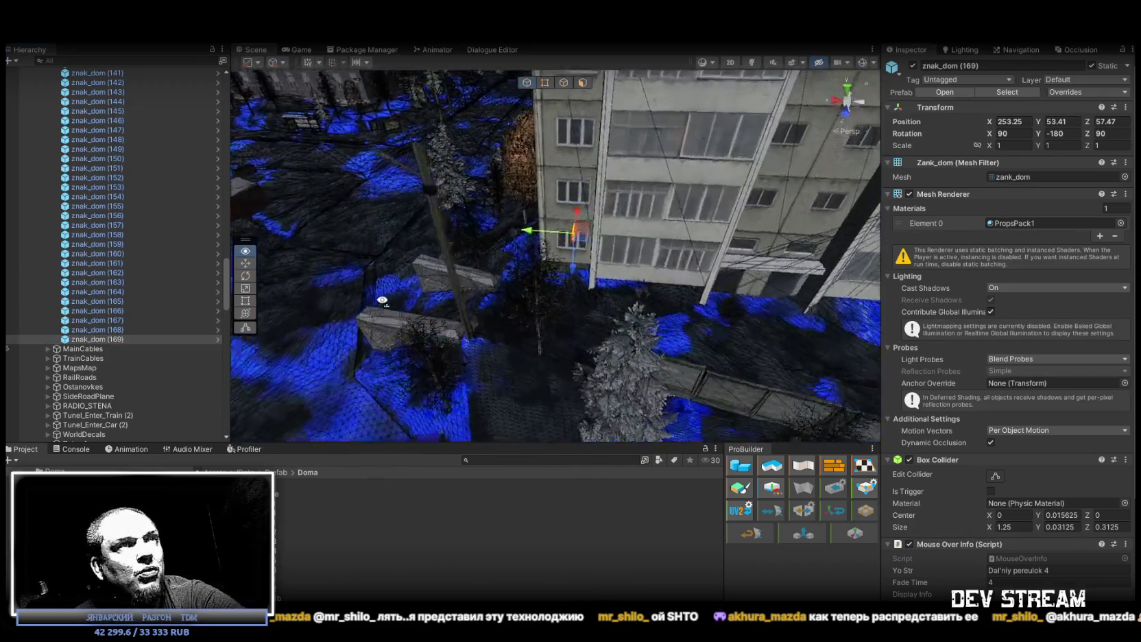
pyautogui.press('w')
pyautogui.press('e')
pyautogui.moveTo(507, 343); pyautogui.dragTo(653, 348)
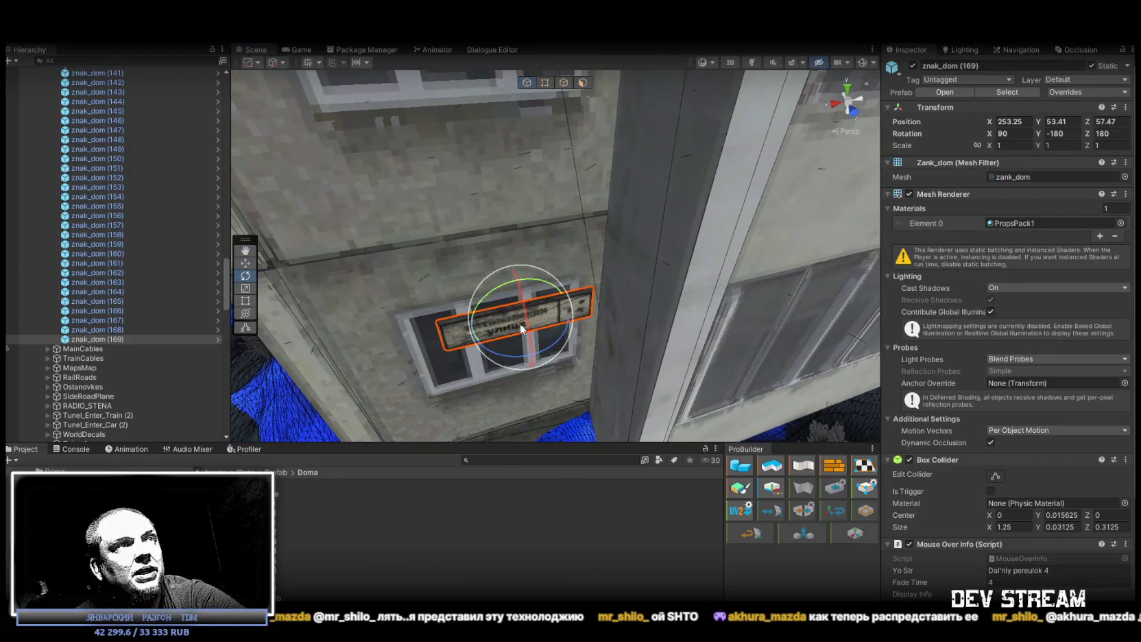
pyautogui.moveTo(520, 319)
pyautogui.mouseDown()
pyautogui.moveTo(443, 262)
pyautogui.moveTo(461, 257)
pyautogui.moveTo(382, 275)
pyautogui.moveTo(611, 263)
pyautogui.moveTo(706, 242)
pyautogui.moveTo(693, 228)
pyautogui.moveTo(332, 201)
pyautogui.mouseUp()
# Step: Duplicate the sign twice more, fitting the copy onto another apartment block's wall
pyautogui.hotkey('ctrl', 'd')
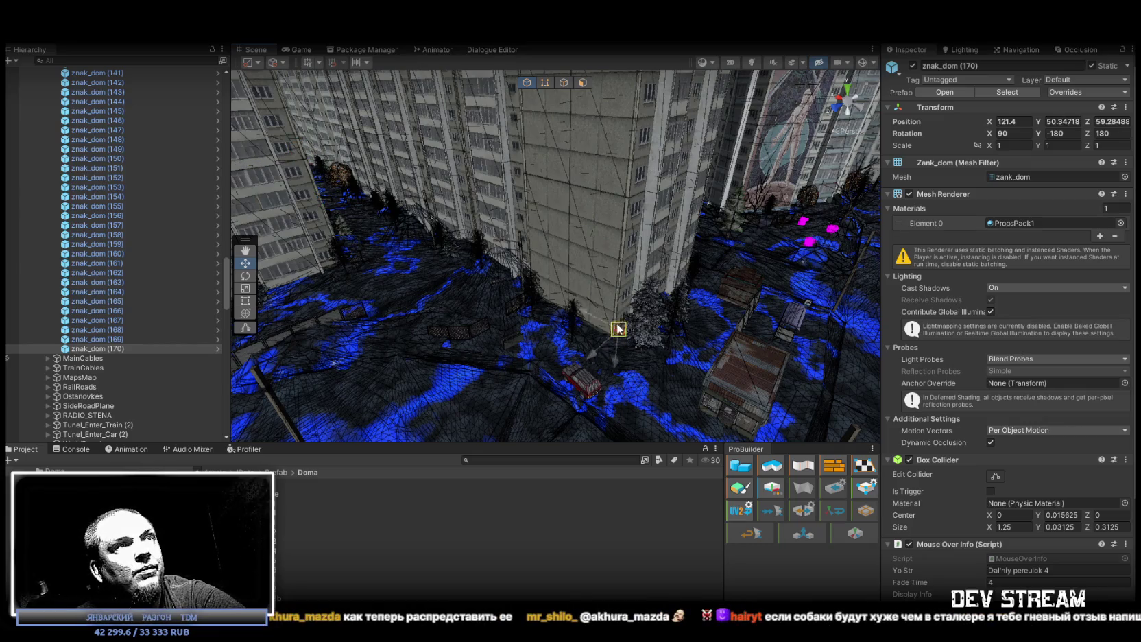
pyautogui.moveTo(598, 318); pyautogui.dragTo(677, 307)
pyautogui.moveTo(570, 297)
pyautogui.mouseDown()
pyautogui.moveTo(573, 280)
pyautogui.moveTo(620, 317)
pyautogui.mouseUp()
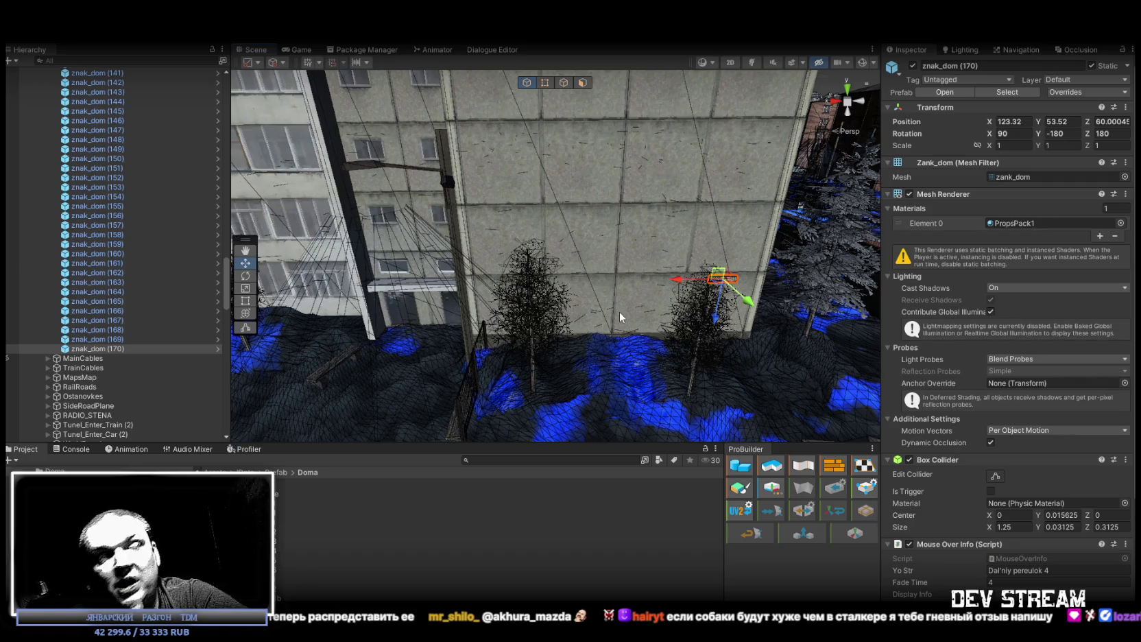
pyautogui.moveTo(620, 311)
pyautogui.mouseDown()
pyautogui.moveTo(606, 261)
pyautogui.moveTo(575, 271)
pyautogui.moveTo(604, 274)
pyautogui.moveTo(591, 294)
pyautogui.moveTo(595, 268)
pyautogui.mouseUp()
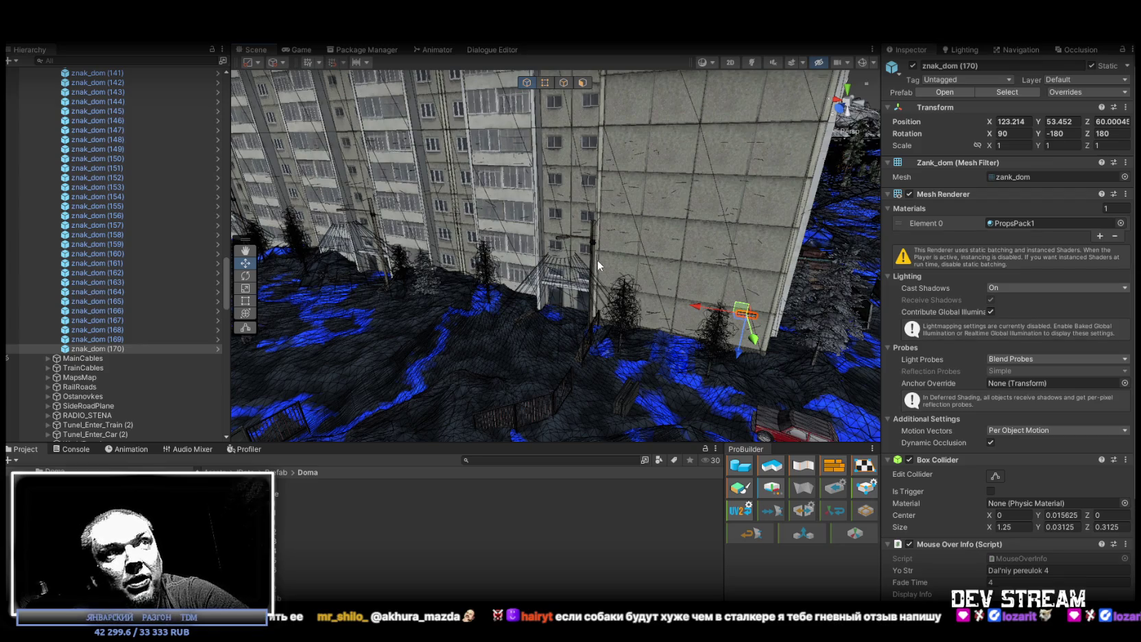
pyautogui.moveTo(597, 261)
pyautogui.mouseDown()
pyautogui.moveTo(787, 326)
pyautogui.moveTo(573, 325)
pyautogui.moveTo(662, 332)
pyautogui.mouseUp()
pyautogui.hotkey('ctrl', 'd')
pyautogui.moveTo(567, 259)
pyautogui.mouseDown()
pyautogui.moveTo(422, 224)
pyautogui.moveTo(332, 247)
pyautogui.moveTo(433, 282)
pyautogui.moveTo(556, 254)
pyautogui.moveTo(438, 290)
pyautogui.moveTo(517, 274)
pyautogui.moveTo(478, 233)
pyautogui.mouseUp()
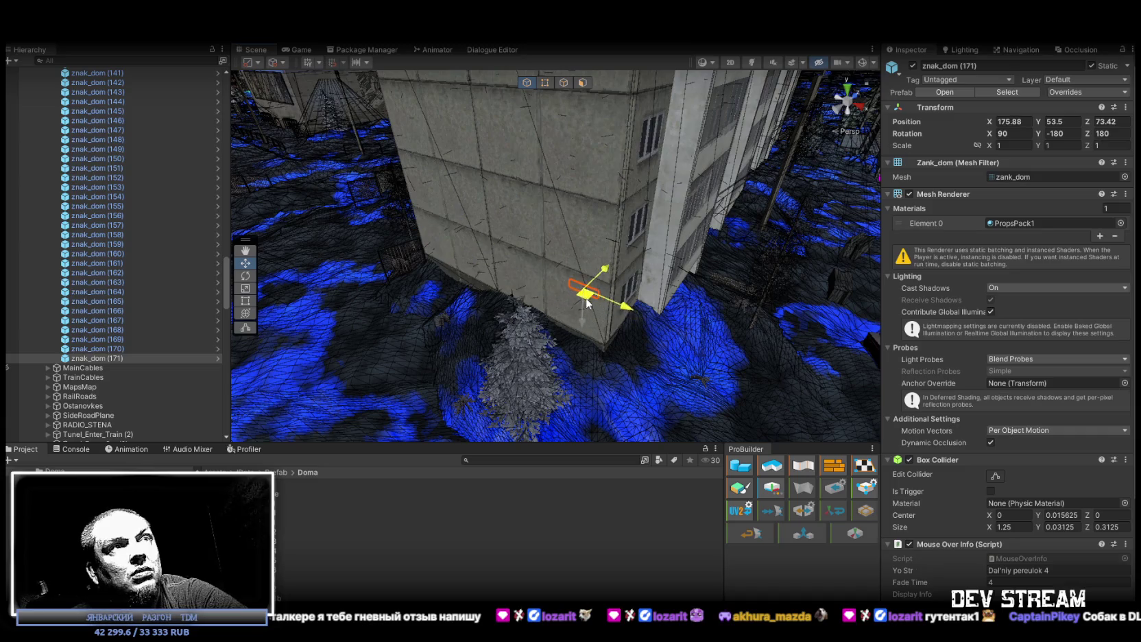
# Step: Adjust the selected house-number sign's position on its wall
pyautogui.press('f')
pyautogui.moveTo(595, 298); pyautogui.dragTo(264, 278)
pyautogui.click(244, 263)
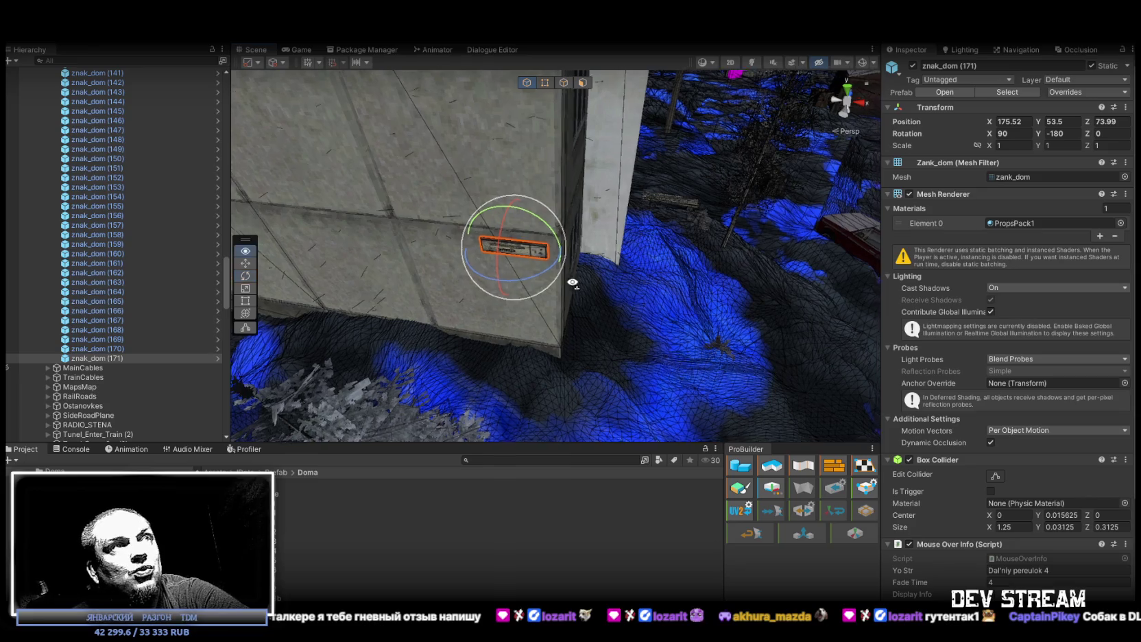
pyautogui.press('f')
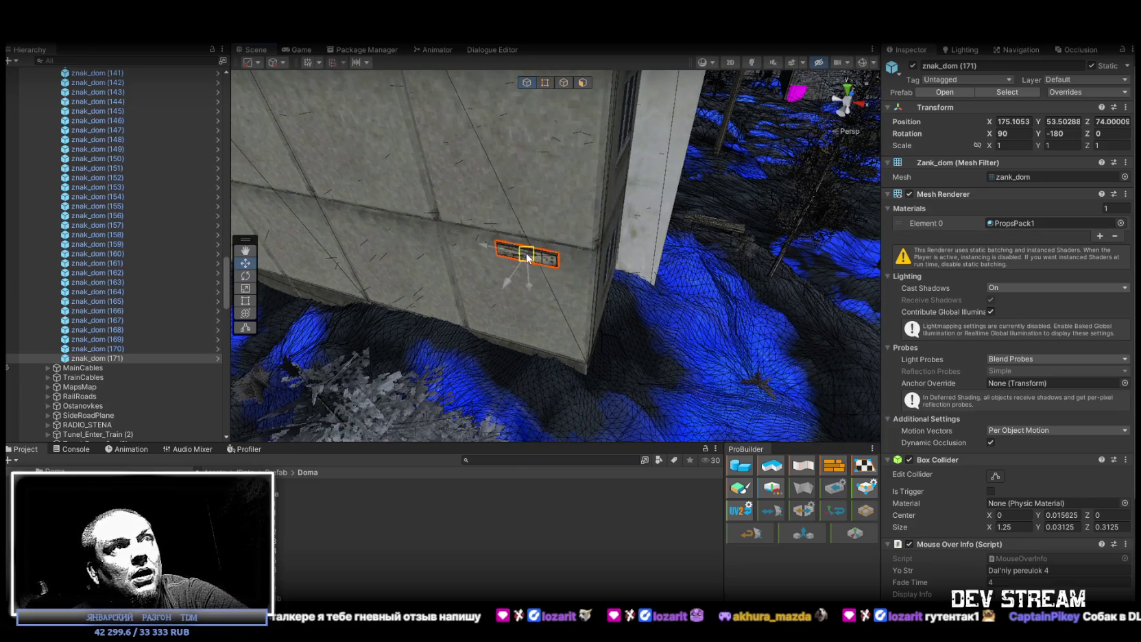
# Step: Duplicate the sign, rotate it to Z -180 to face out from the mosaic building, and slide it along the wall
pyautogui.moveTo(741, 211)
pyautogui.mouseDown()
pyautogui.moveTo(235, 266)
pyautogui.moveTo(519, 175)
pyautogui.mouseUp()
pyautogui.hotkey('ctrl', 'd')
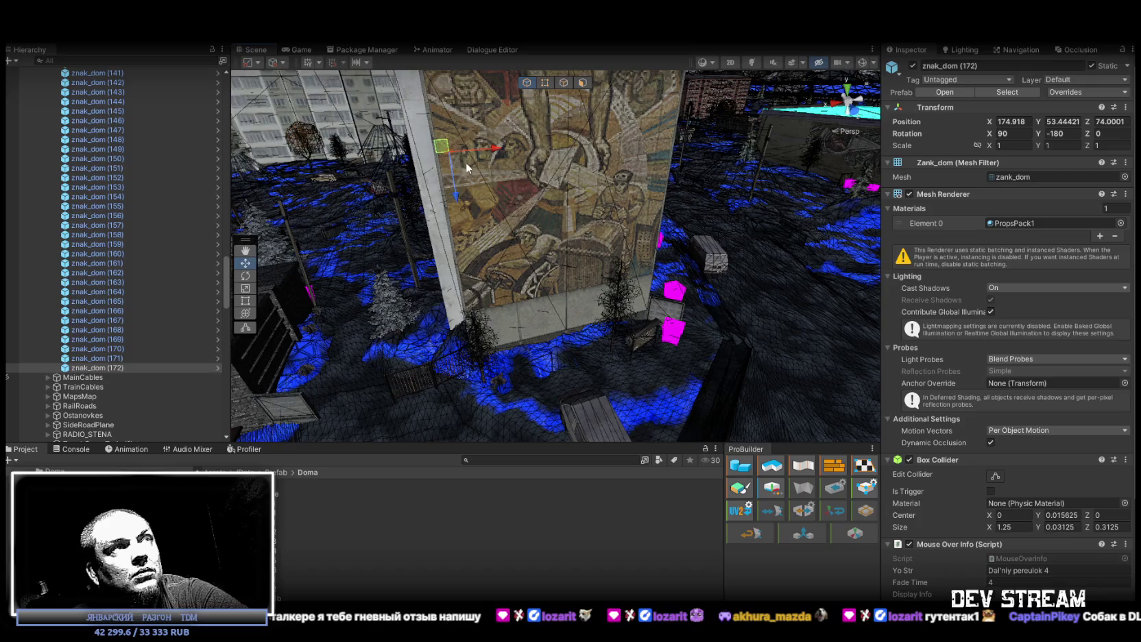
pyautogui.moveTo(453, 160)
pyautogui.mouseDown()
pyautogui.moveTo(467, 157)
pyautogui.moveTo(655, 321)
pyautogui.moveTo(617, 301)
pyautogui.mouseUp()
pyautogui.press('e')
pyautogui.moveTo(542, 255)
pyautogui.mouseDown()
pyautogui.moveTo(310, 251)
pyautogui.moveTo(264, 216)
pyautogui.mouseUp()
pyautogui.moveTo(264, 216)
pyautogui.mouseDown()
pyautogui.moveTo(449, 295)
pyautogui.moveTo(584, 315)
pyautogui.moveTo(587, 253)
pyautogui.moveTo(513, 247)
pyautogui.mouseUp()
pyautogui.press('w')
pyautogui.moveTo(567, 278)
pyautogui.mouseDown()
pyautogui.moveTo(560, 262)
pyautogui.moveTo(483, 249)
pyautogui.moveTo(476, 236)
pyautogui.moveTo(452, 281)
pyautogui.moveTo(489, 287)
pyautogui.moveTo(96, 374)
pyautogui.moveTo(1101, 379)
pyautogui.moveTo(1019, 310)
pyautogui.moveTo(115, 271)
pyautogui.moveTo(682, 323)
pyautogui.moveTo(713, 248)
pyautogui.mouseUp()
# Step: Duplicate the sign again and place it above a window of the small white house
pyautogui.hotkey('ctrl', 'd')
pyautogui.moveTo(686, 129)
pyautogui.mouseDown()
pyautogui.moveTo(591, 143)
pyautogui.moveTo(501, 295)
pyautogui.moveTo(528, 281)
pyautogui.mouseUp()
pyautogui.moveTo(528, 281)
pyautogui.mouseDown()
pyautogui.moveTo(511, 225)
pyautogui.moveTo(534, 230)
pyautogui.mouseUp()
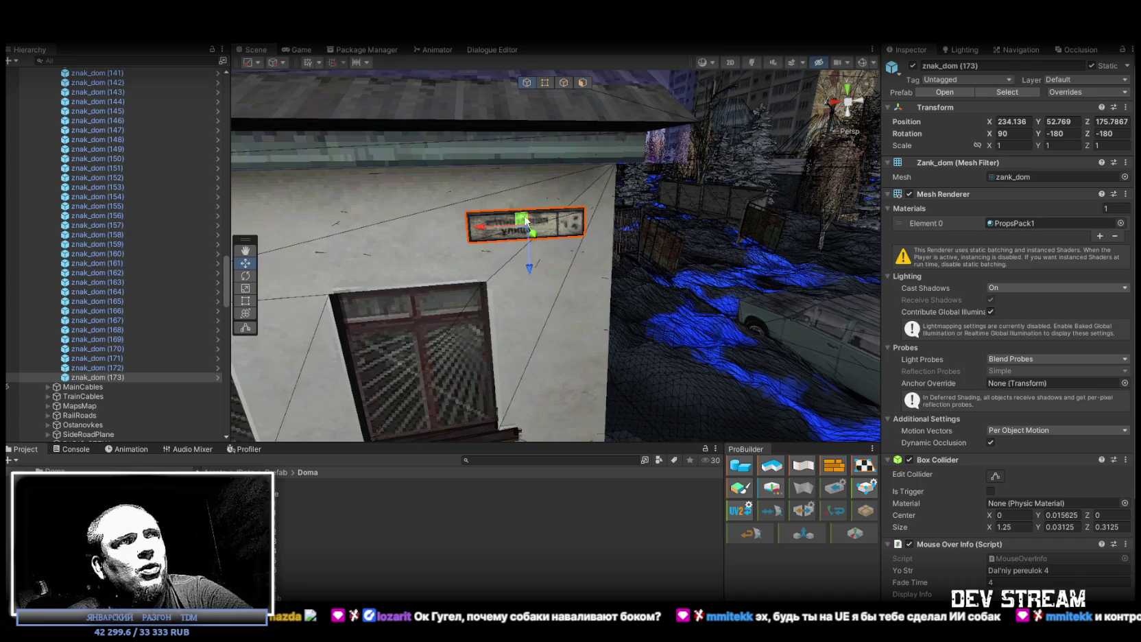
pyautogui.moveTo(520, 227)
pyautogui.mouseDown()
pyautogui.moveTo(522, 208)
pyautogui.moveTo(617, 225)
pyautogui.mouseUp()
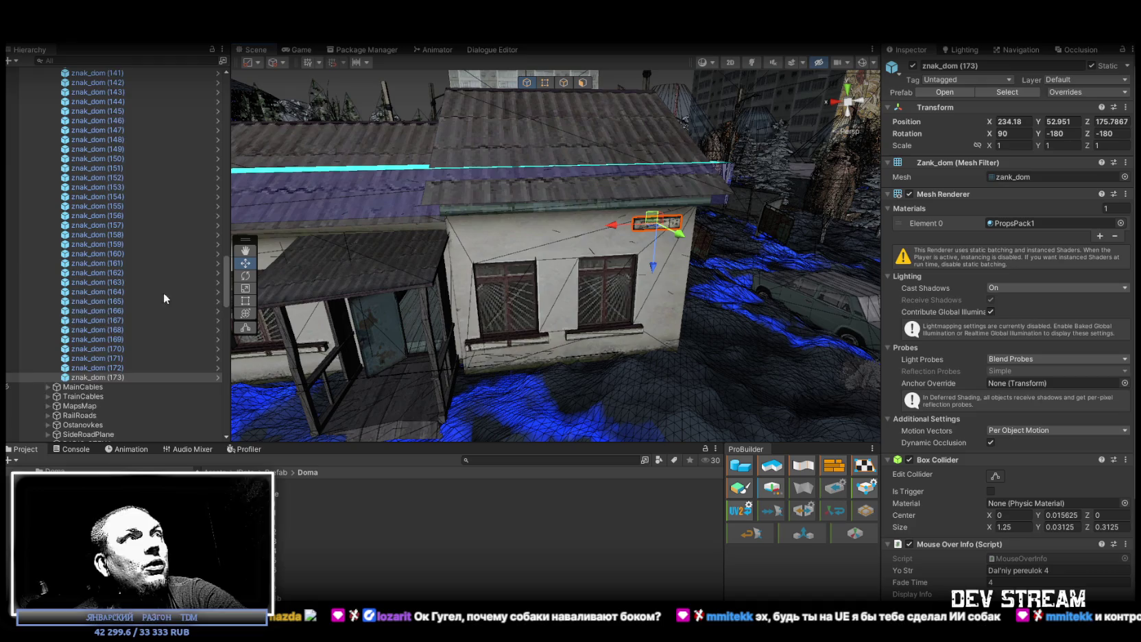
pyautogui.scroll(20, 130, 288)
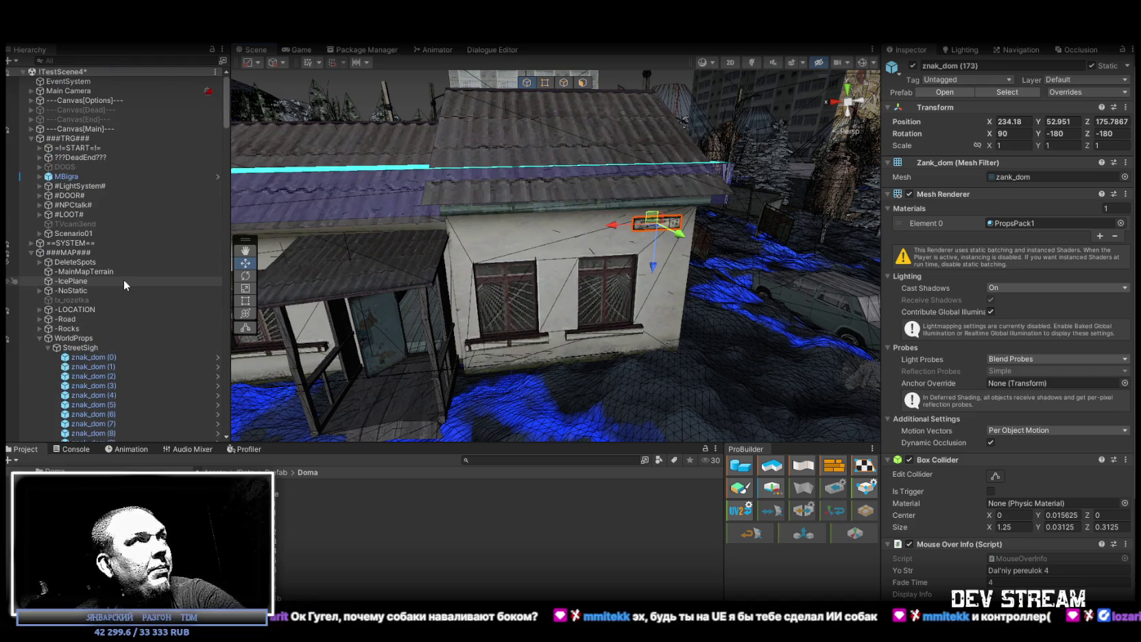
# Step: Activate the DOGS spawner object, check its inactive child, and fly the view out over the forest
pyautogui.click(101, 167)
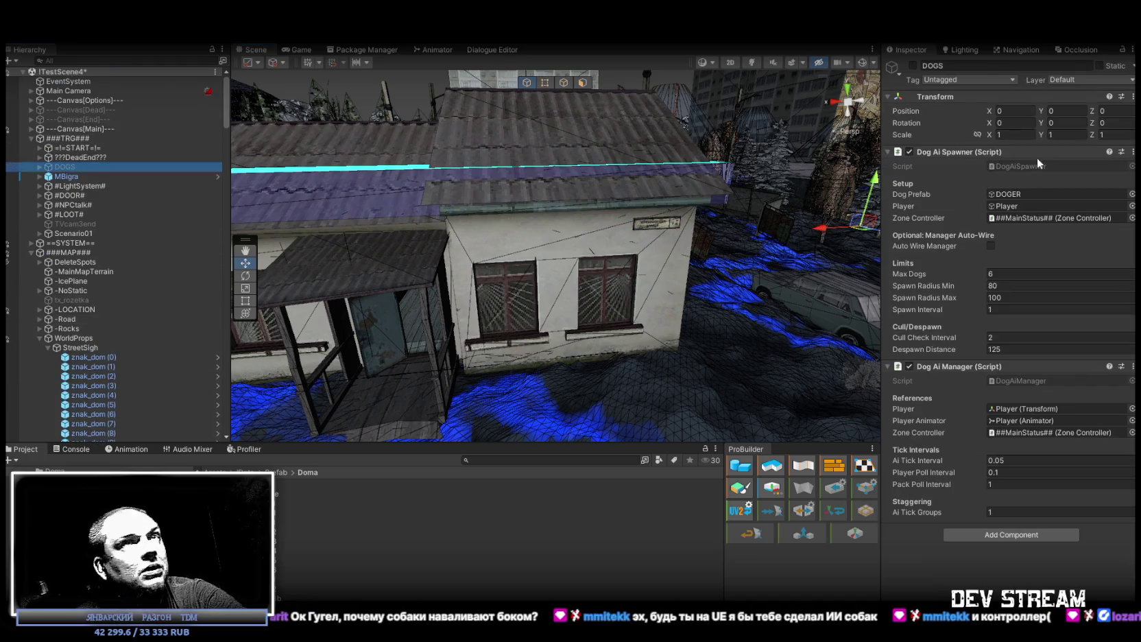
pyautogui.click(913, 66)
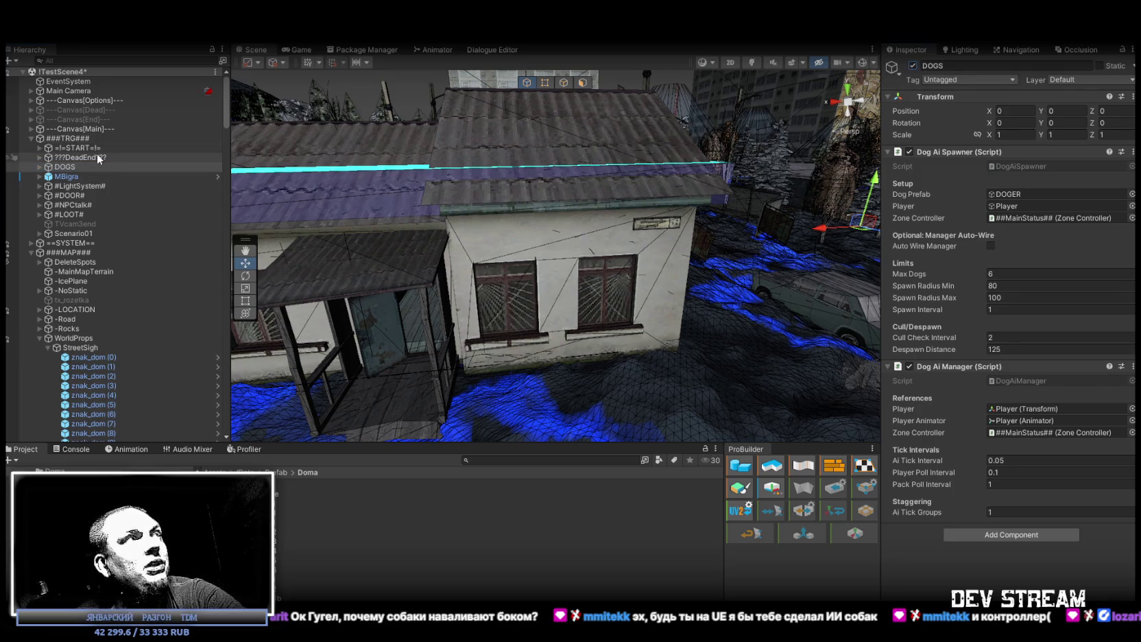
pyautogui.click(40, 167)
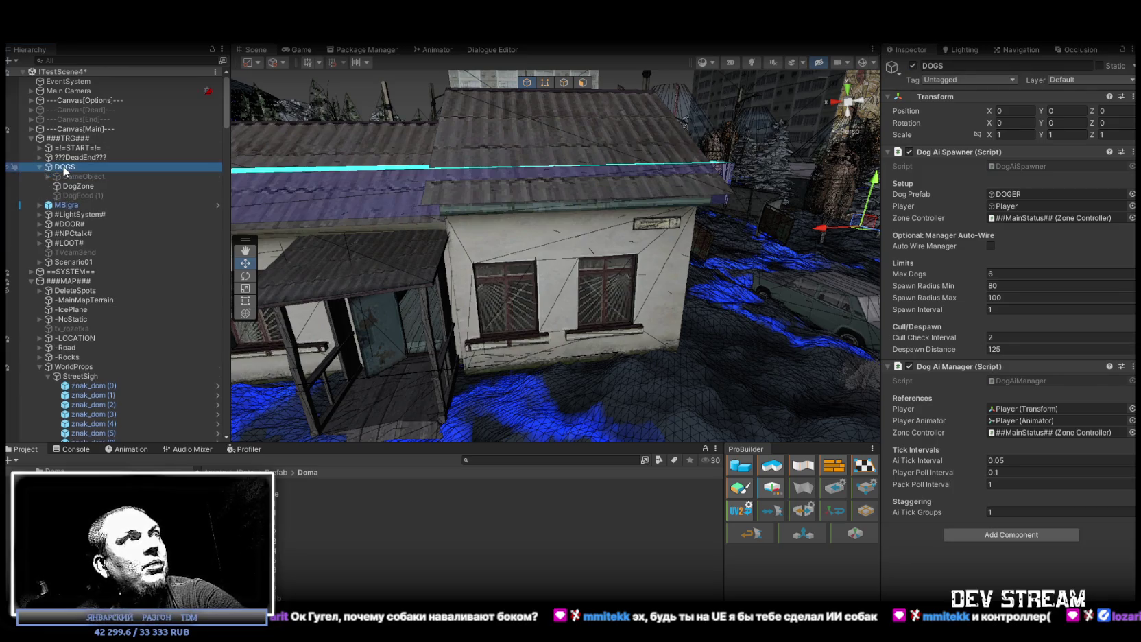
pyautogui.click(68, 176)
pyautogui.click(68, 168)
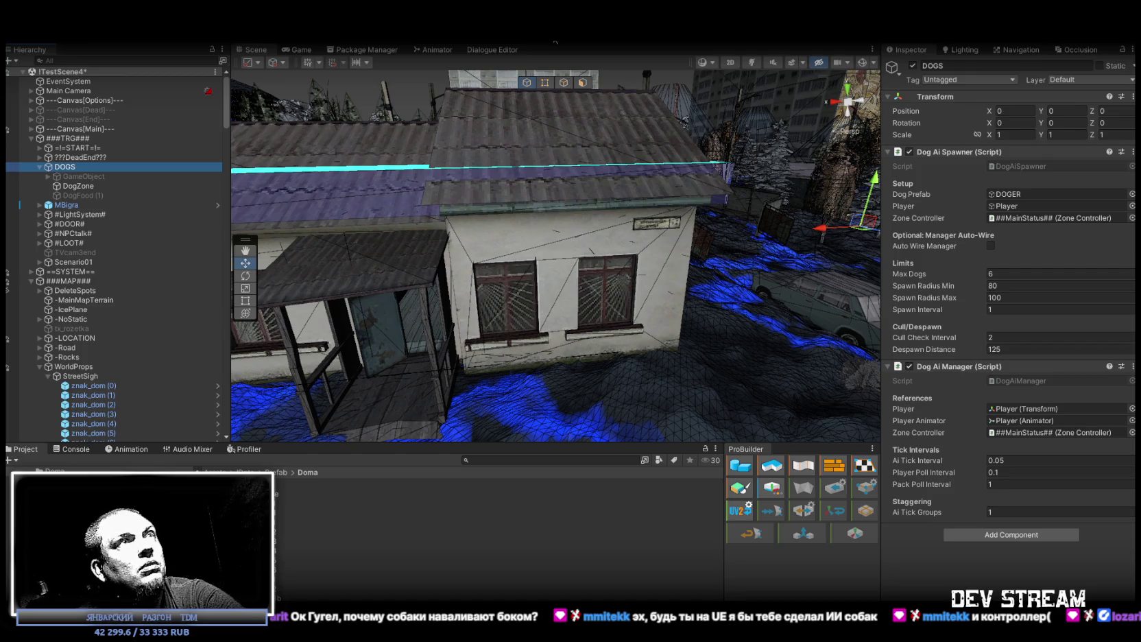
pyautogui.moveTo(606, 80)
pyautogui.mouseDown()
pyautogui.moveTo(526, 186)
pyautogui.moveTo(556, 201)
pyautogui.mouseUp()
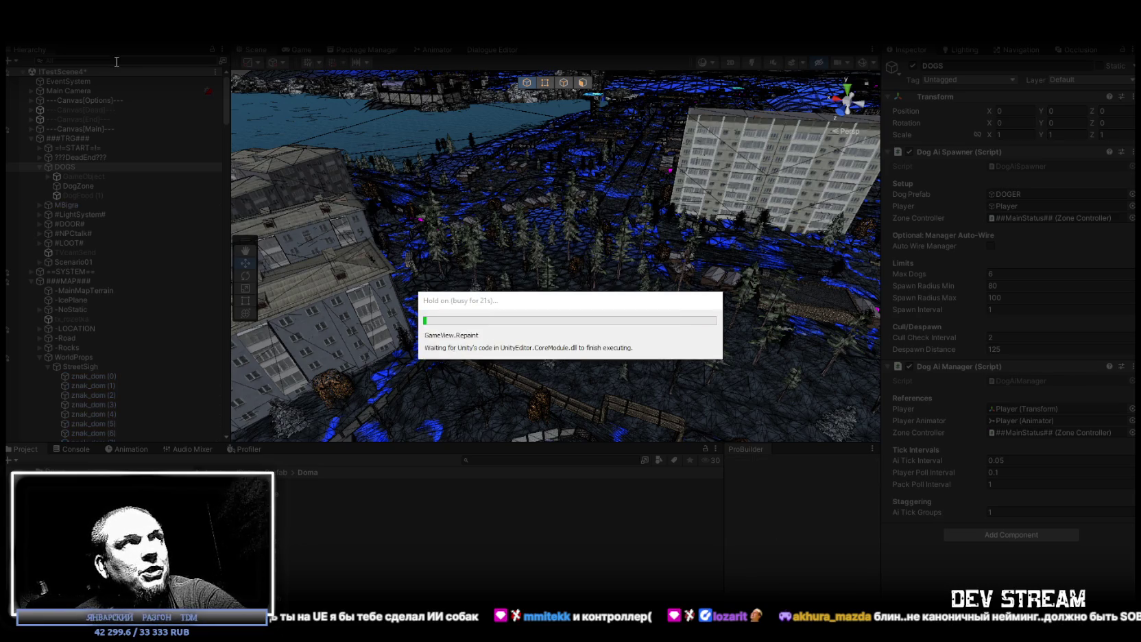
# Step: Filter the Hierarchy for 'doger', select the six DOGER(Clone) dogs, and orbit around the city
pyautogui.click(114, 61)
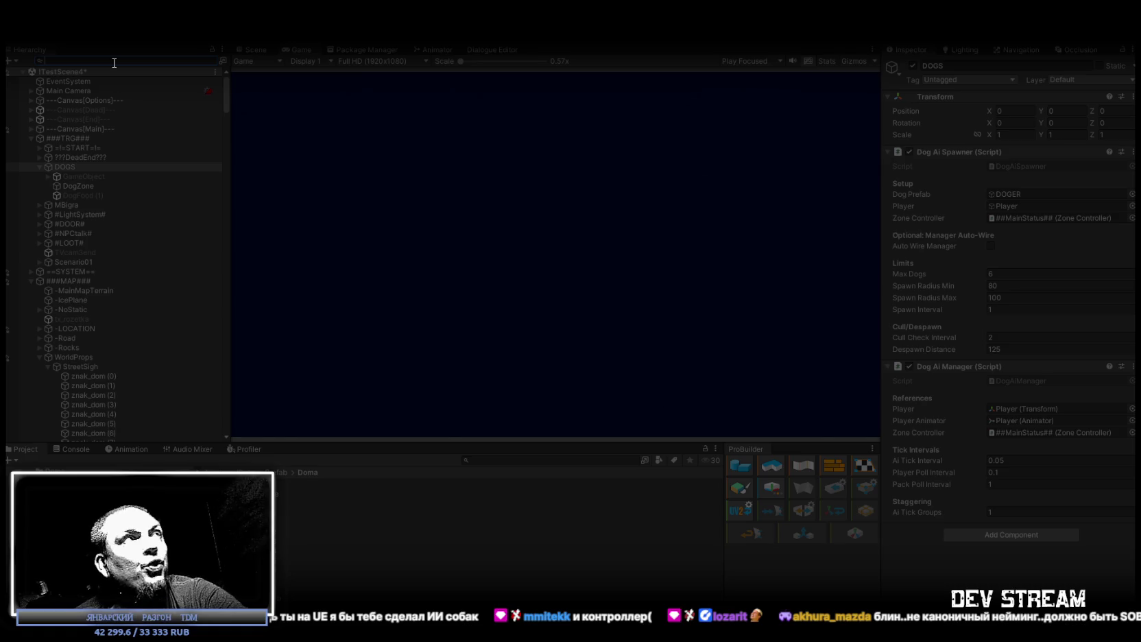
pyautogui.write('do')
pyautogui.write('og')
pyautogui.write('er')
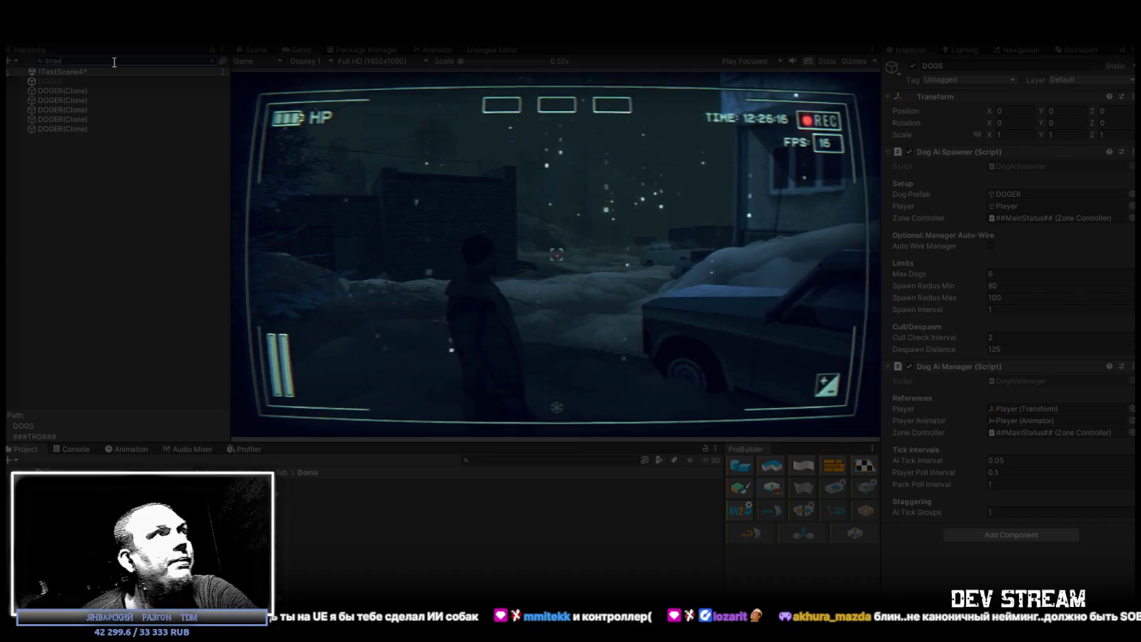
pyautogui.keyDown('shift'); pyautogui.click(75, 138); pyautogui.keyUp('shift')
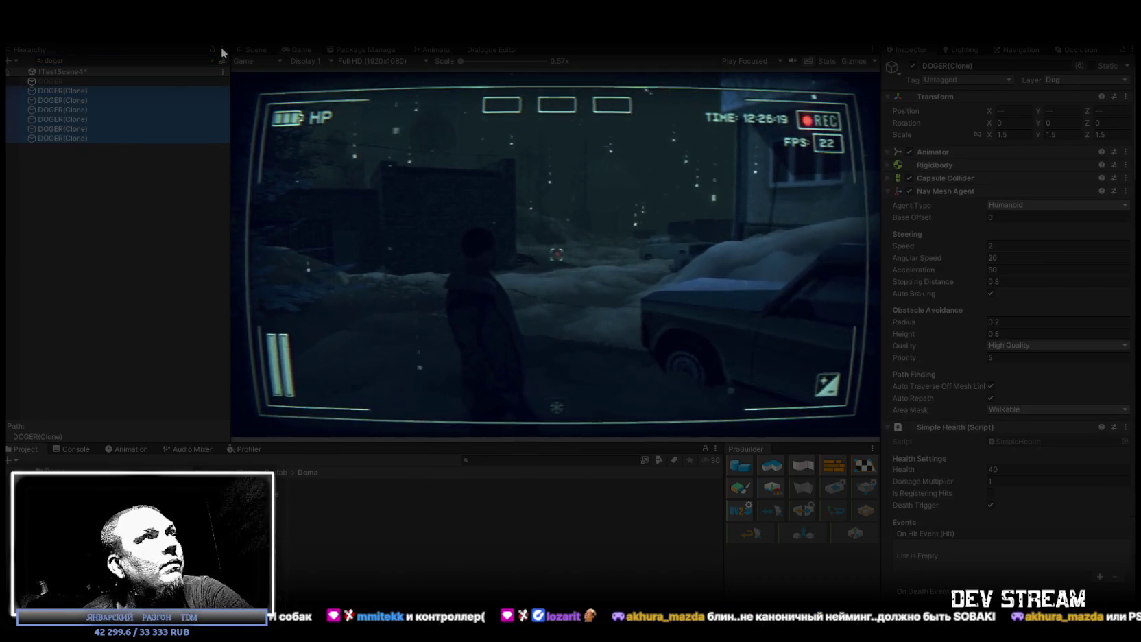
pyautogui.click(254, 50)
pyautogui.moveTo(485, 123)
pyautogui.mouseDown()
pyautogui.moveTo(471, 159)
pyautogui.moveTo(687, 147)
pyautogui.moveTo(766, 210)
pyautogui.moveTo(703, 229)
pyautogui.moveTo(688, 191)
pyautogui.moveTo(618, 177)
pyautogui.moveTo(685, 148)
pyautogui.moveTo(714, 144)
pyautogui.moveTo(647, 260)
pyautogui.moveTo(566, 239)
pyautogui.moveTo(555, 264)
pyautogui.moveTo(566, 275)
pyautogui.moveTo(642, 300)
pyautogui.moveTo(703, 254)
pyautogui.moveTo(734, 267)
pyautogui.moveTo(737, 280)
pyautogui.moveTo(688, 300)
pyautogui.moveTo(680, 318)
pyautogui.moveTo(828, 280)
pyautogui.moveTo(629, 342)
pyautogui.moveTo(433, 375)
pyautogui.moveTo(657, 277)
pyautogui.moveTo(481, 272)
pyautogui.moveTo(585, 233)
pyautogui.moveTo(631, 266)
pyautogui.moveTo(688, 279)
pyautogui.mouseUp()
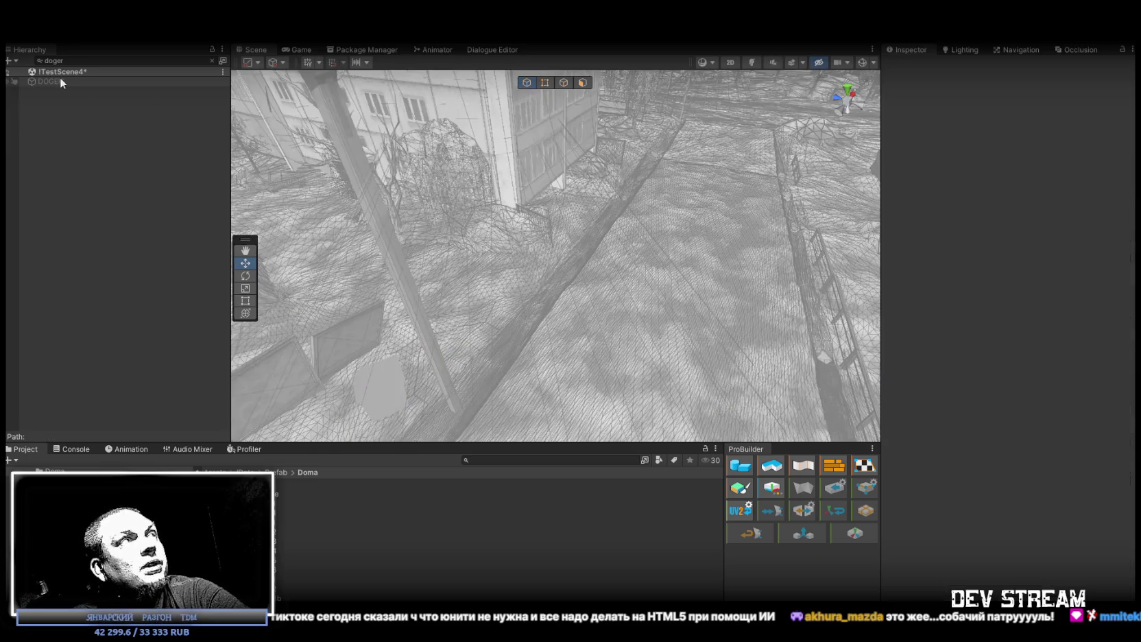
pyautogui.click(49, 79)
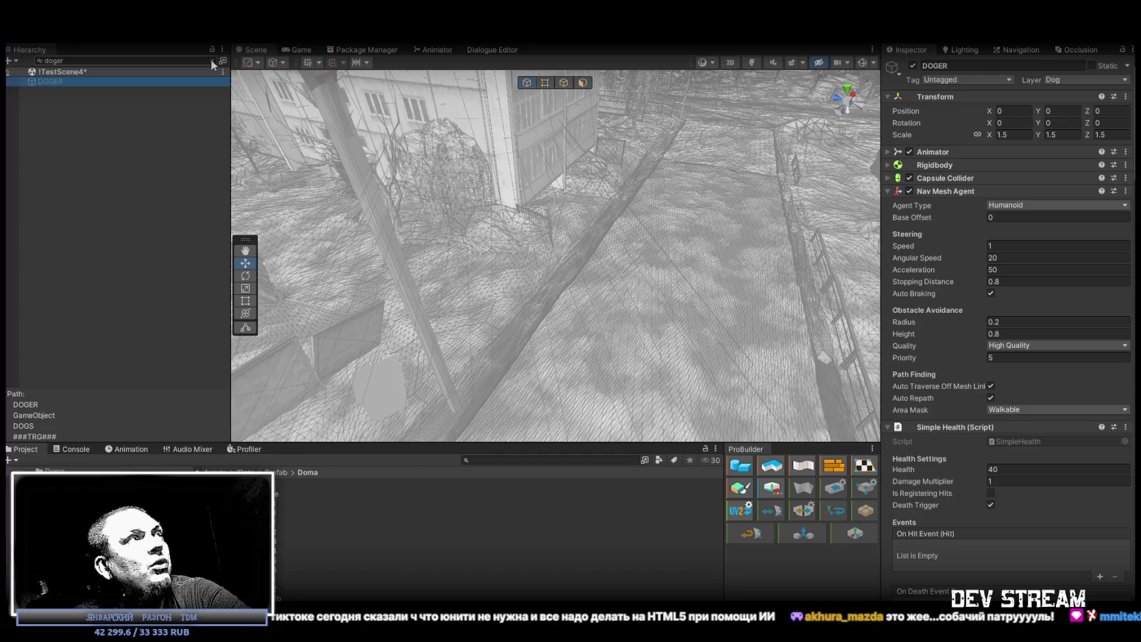
pyautogui.click(212, 63)
pyautogui.click(63, 167)
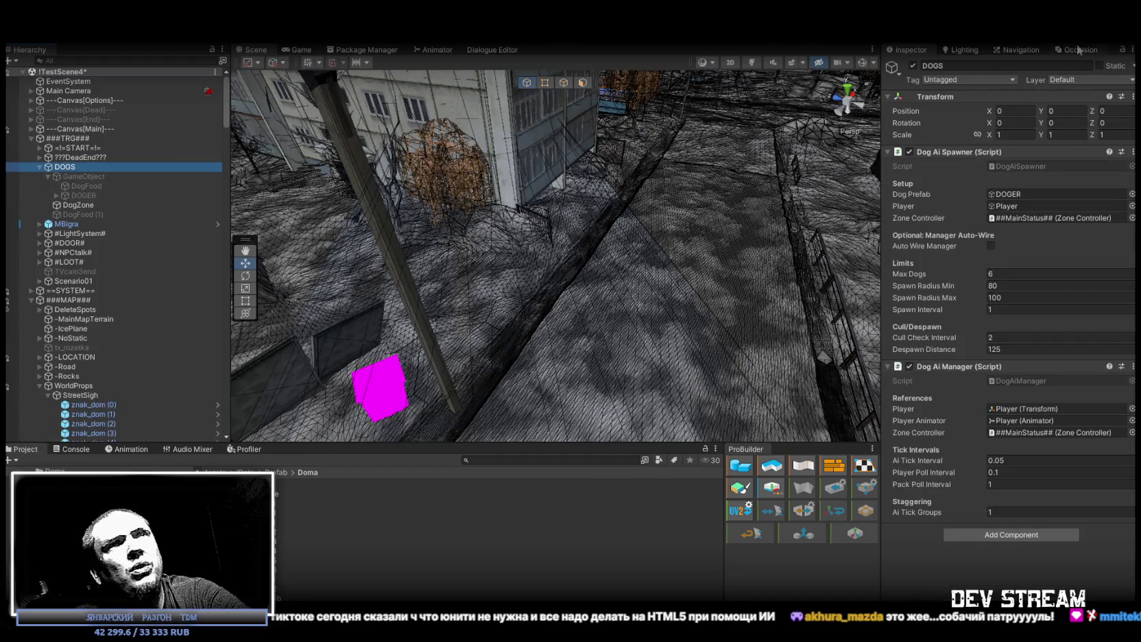
pyautogui.click(913, 66)
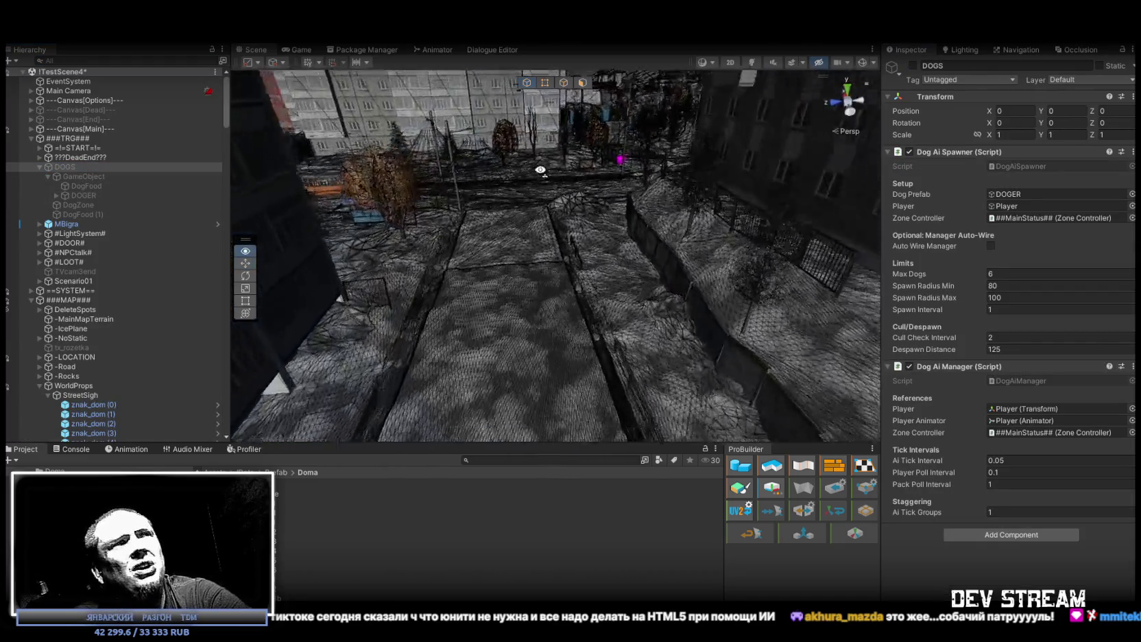
pyautogui.moveTo(507, 167)
pyautogui.mouseDown()
pyautogui.moveTo(823, 191)
pyautogui.moveTo(809, 203)
pyautogui.moveTo(807, 193)
pyautogui.mouseUp()
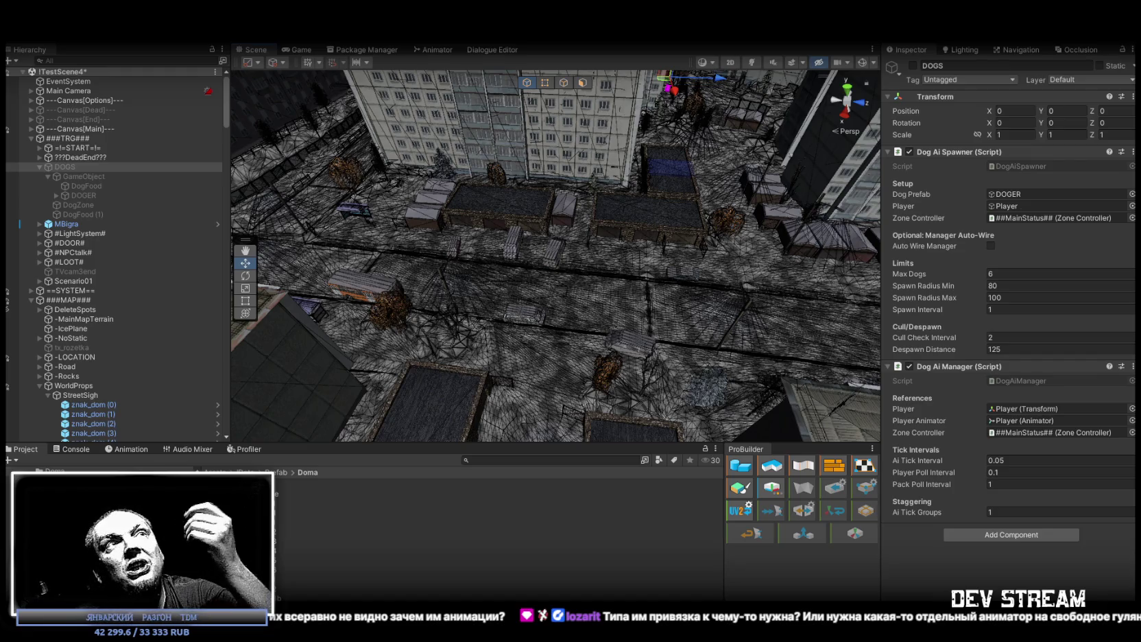
pyautogui.moveTo(686, 227); pyautogui.dragTo(689, 171)
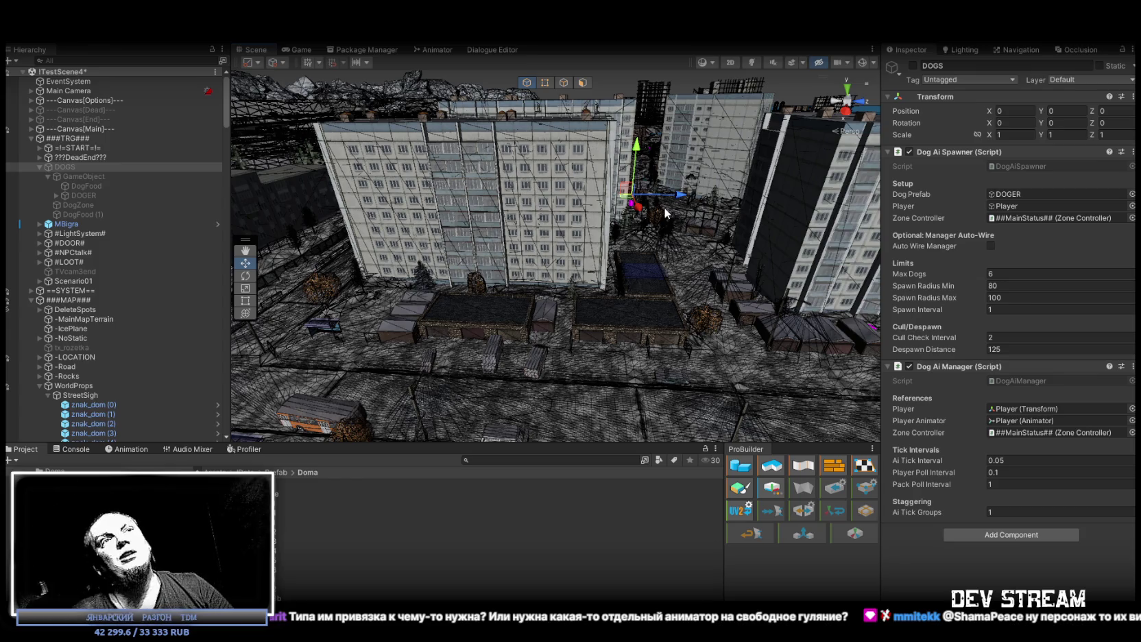
pyautogui.click(133, 196)
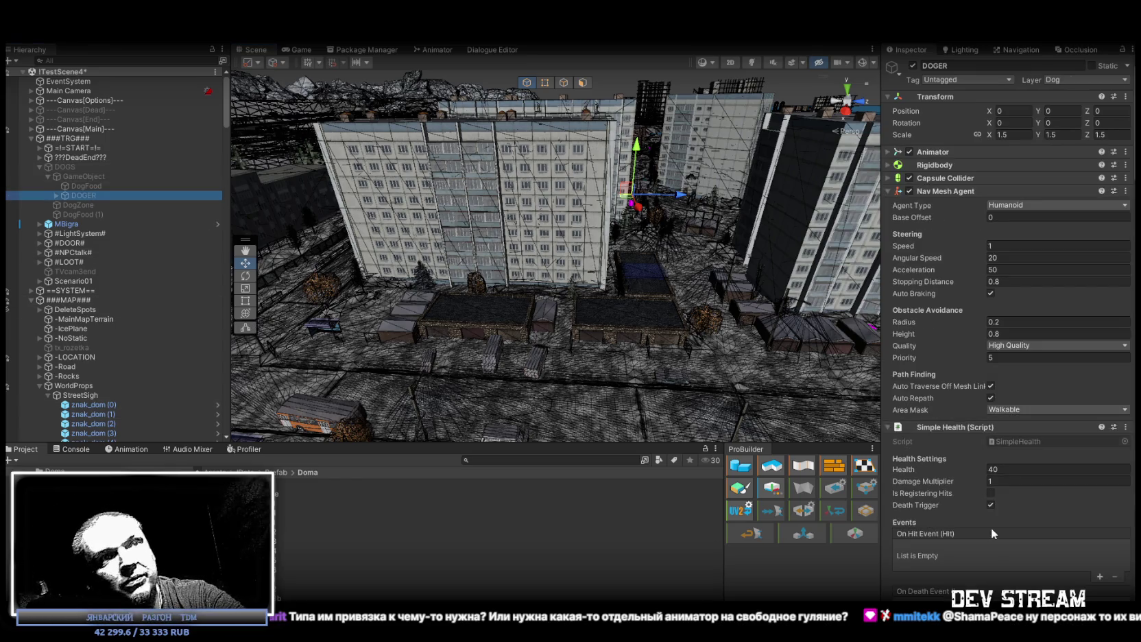
pyautogui.scroll(-5, 992, 528)
pyautogui.scroll(-10, 1034, 430)
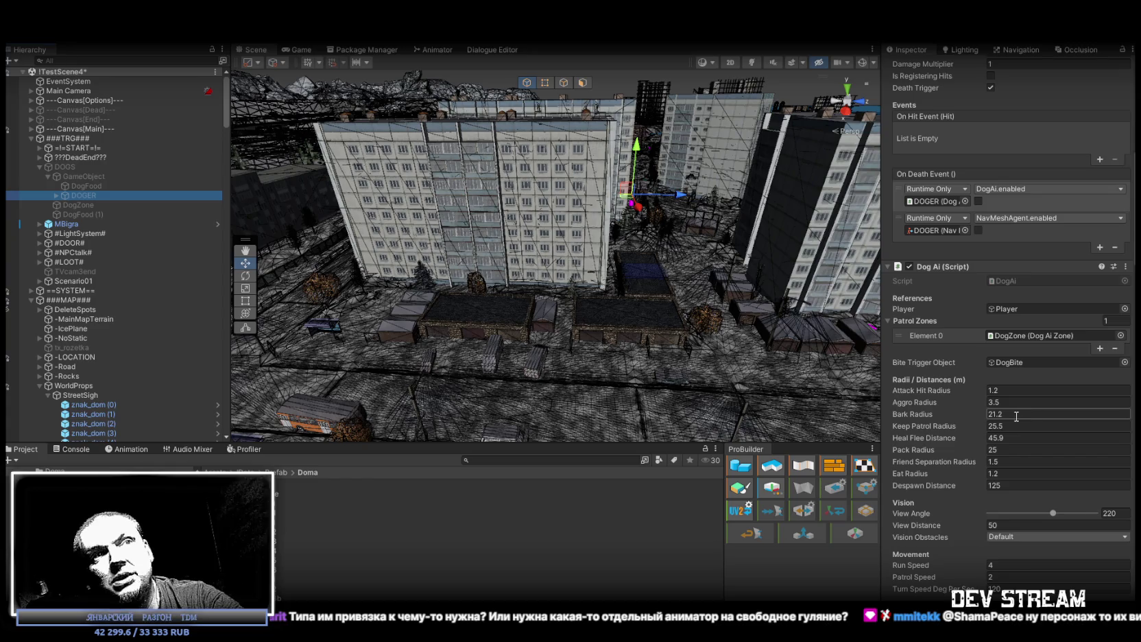
pyautogui.press('Return')
pyautogui.moveTo(560, 181); pyautogui.dragTo(564, 168)
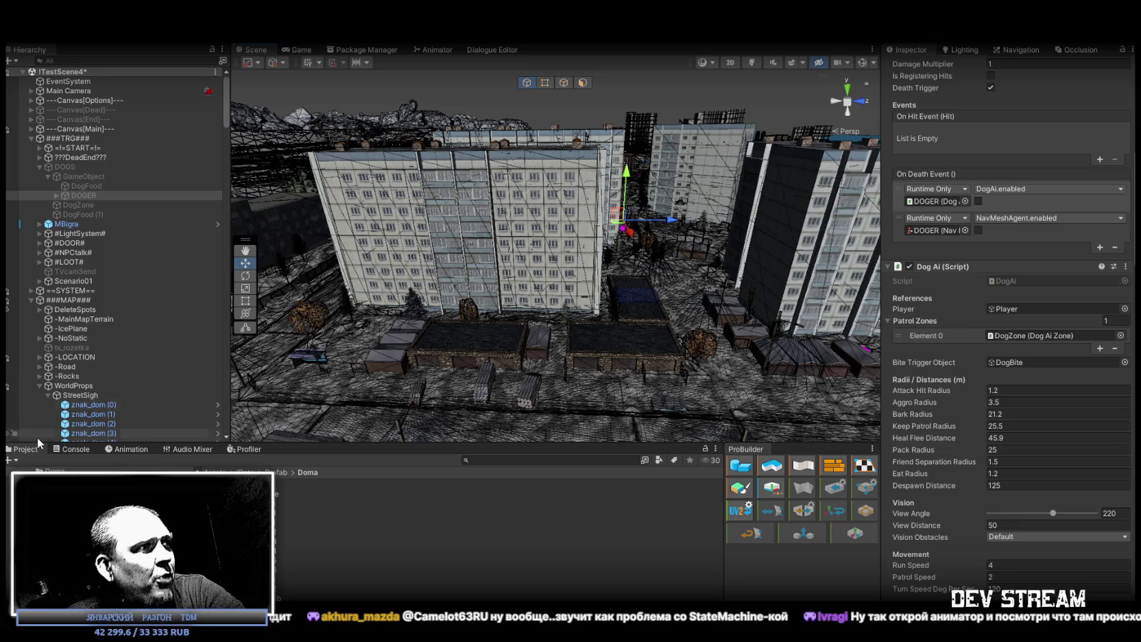
pyautogui.click(72, 449)
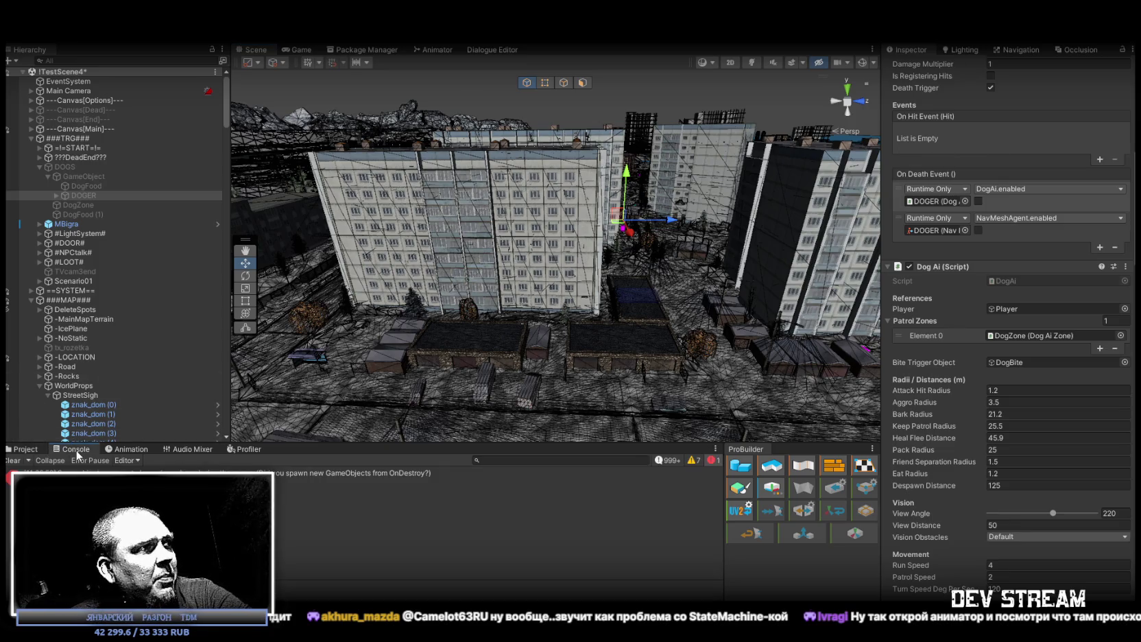
# Step: Return to the project's Doma folder and orbit the view closer to the low apartment blocks
pyautogui.click(22, 450)
pyautogui.moveTo(569, 213)
pyautogui.mouseDown()
pyautogui.moveTo(575, 286)
pyautogui.moveTo(656, 291)
pyautogui.mouseUp()
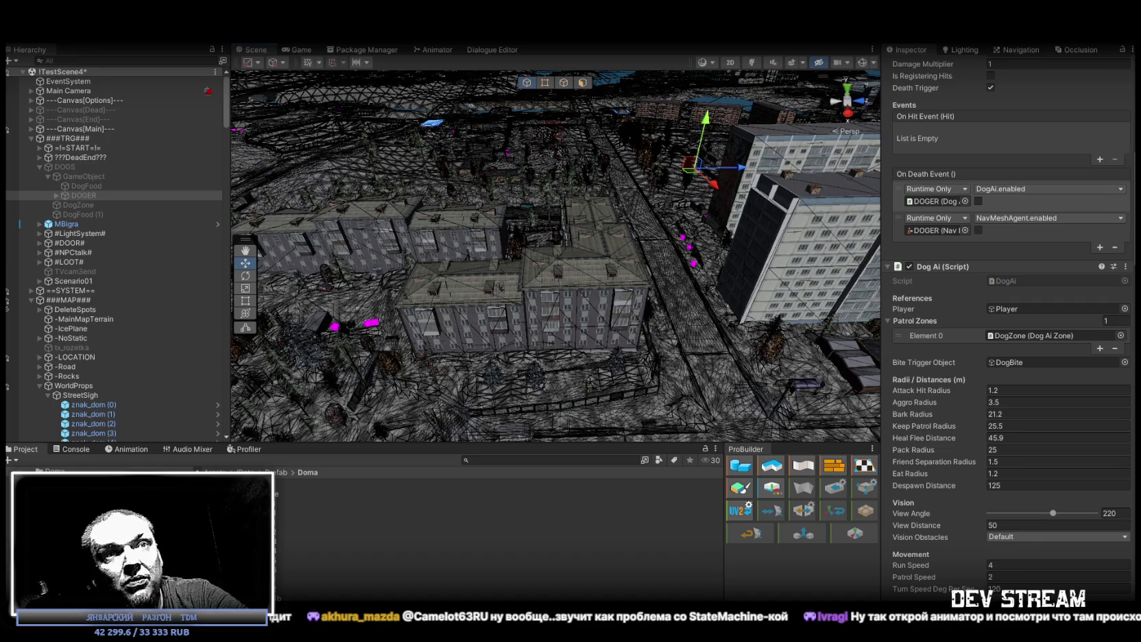
# Step: Review DOGER's Dog Ai values (Bite Damage 12, Attack Cooldown 2.1) with State kept on Patrol
pyautogui.scroll(-15, 1078, 339)
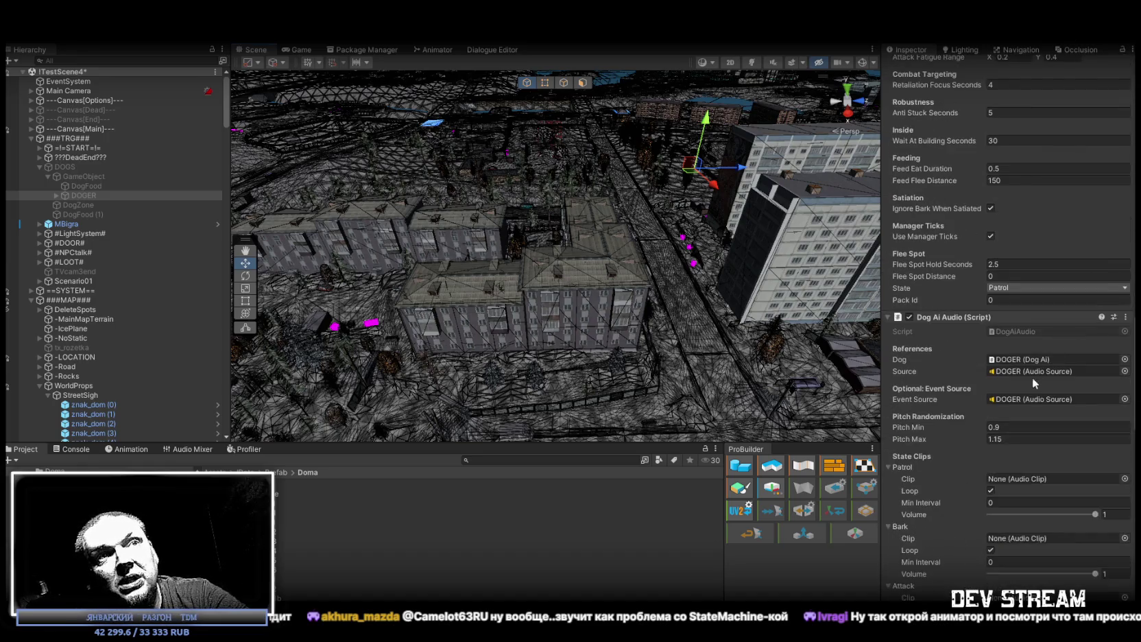
pyautogui.click(1016, 289)
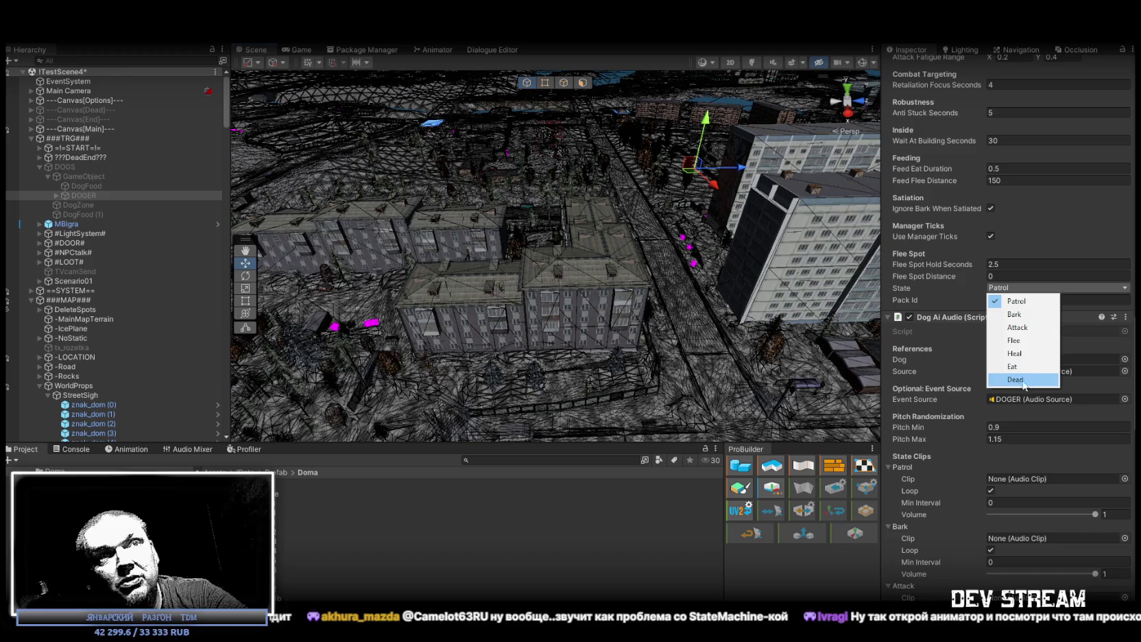
pyautogui.scroll(15, 1008, 329)
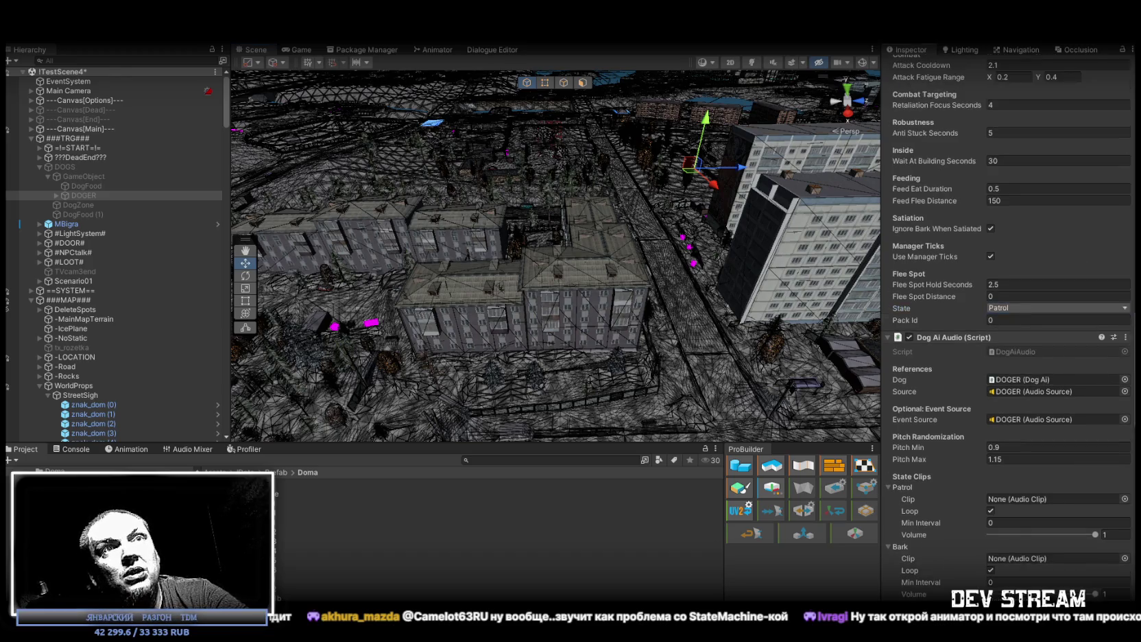
pyautogui.scroll(-10, 1008, 329)
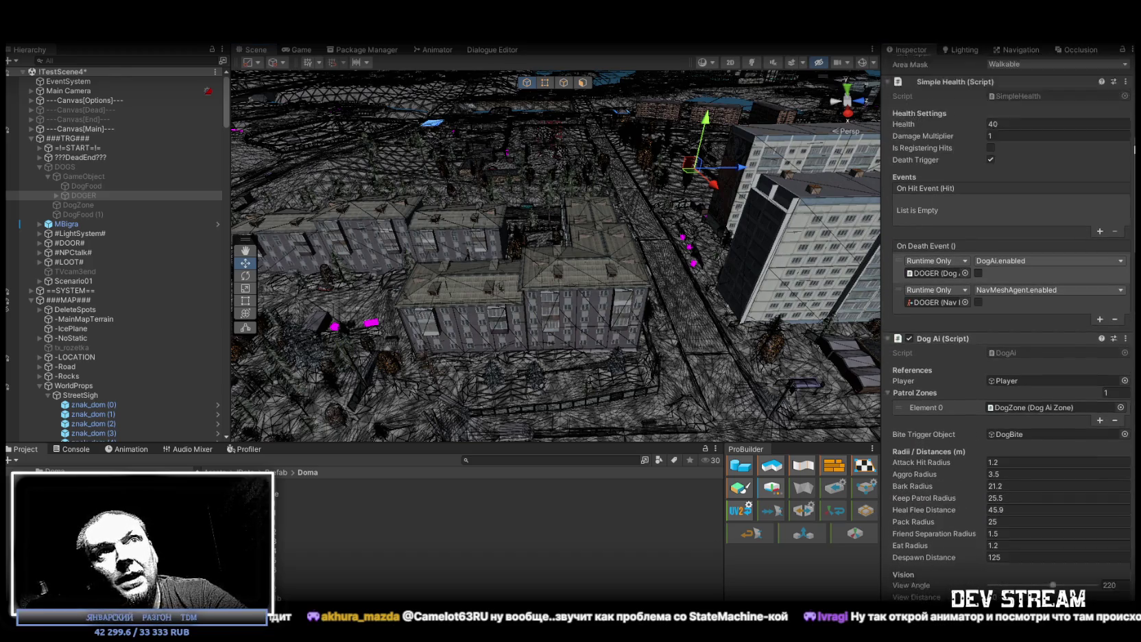
pyautogui.scroll(-7, 1022, 329)
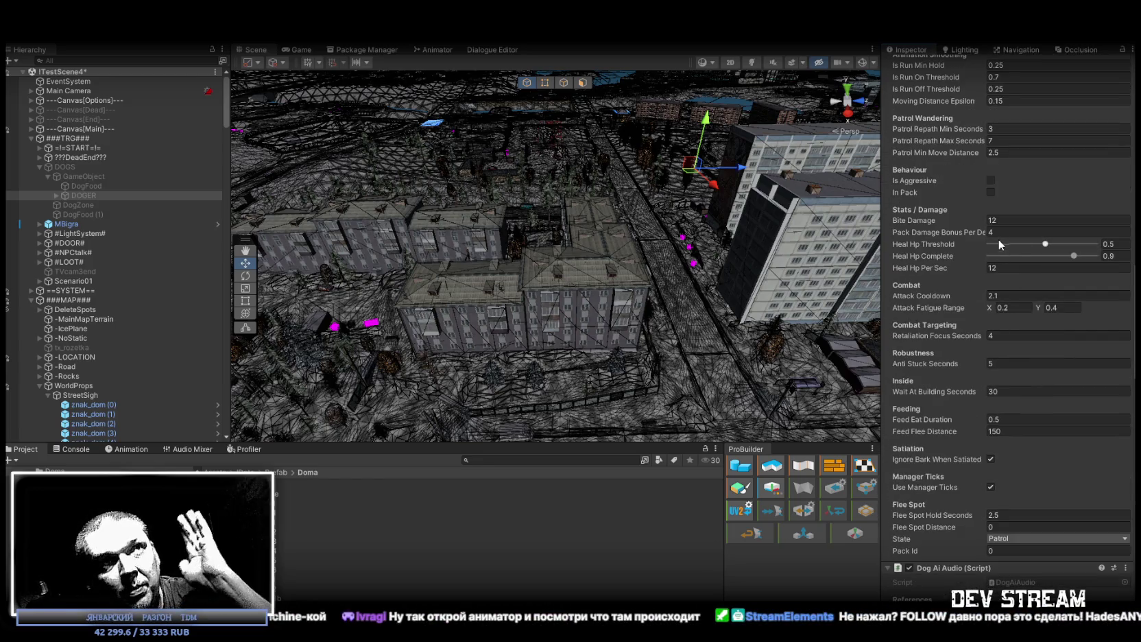
pyautogui.scroll(-7, 1015, 288)
pyautogui.scroll(-4, 1032, 303)
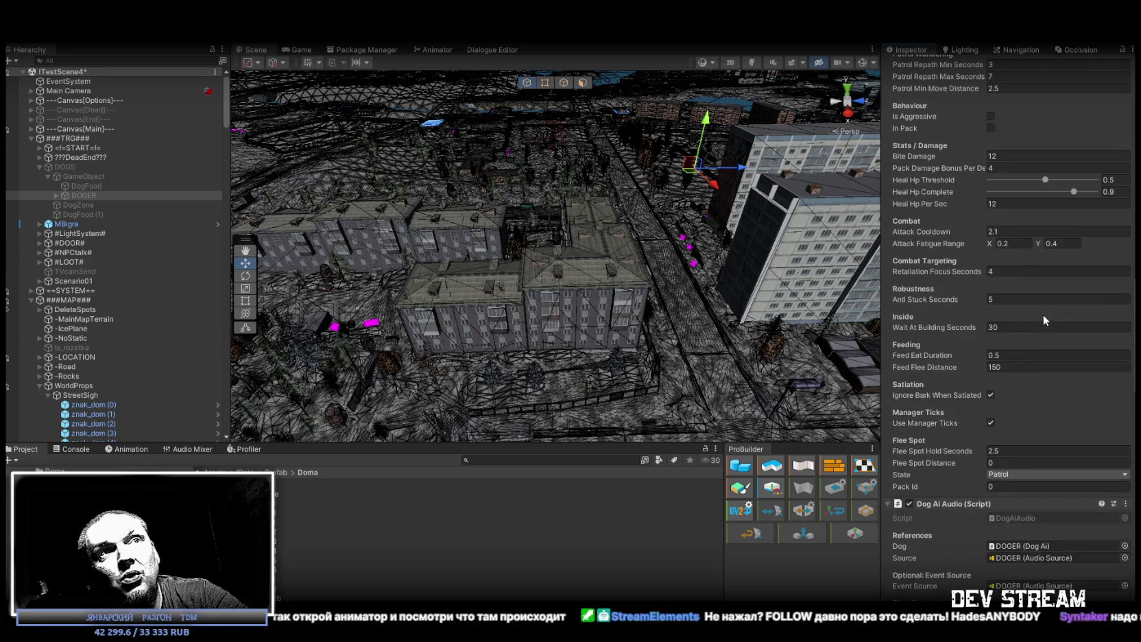
pyautogui.scroll(-14, 1037, 302)
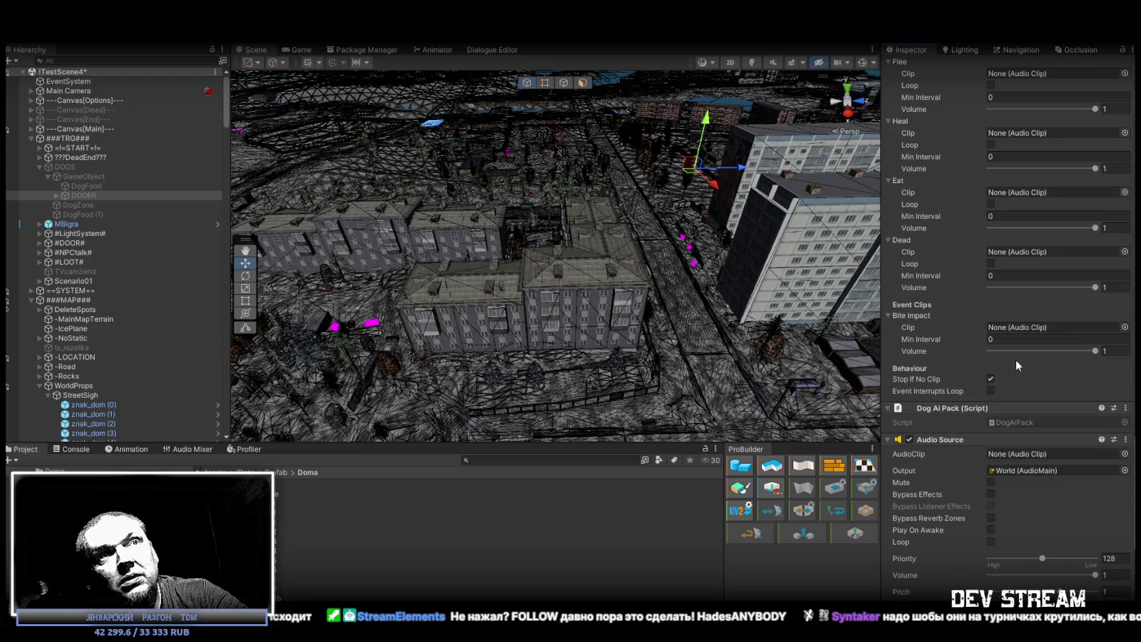
pyautogui.scroll(20, 1009, 345)
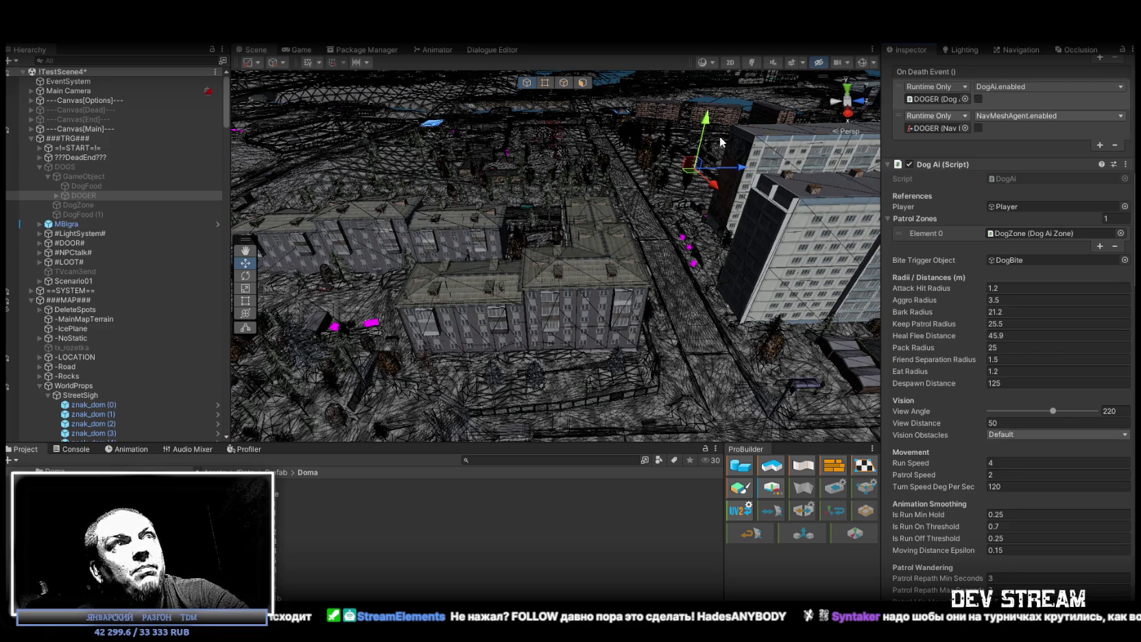
pyautogui.moveTo(718, 142); pyautogui.dragTo(902, 360)
pyautogui.scroll(-10, 902, 361)
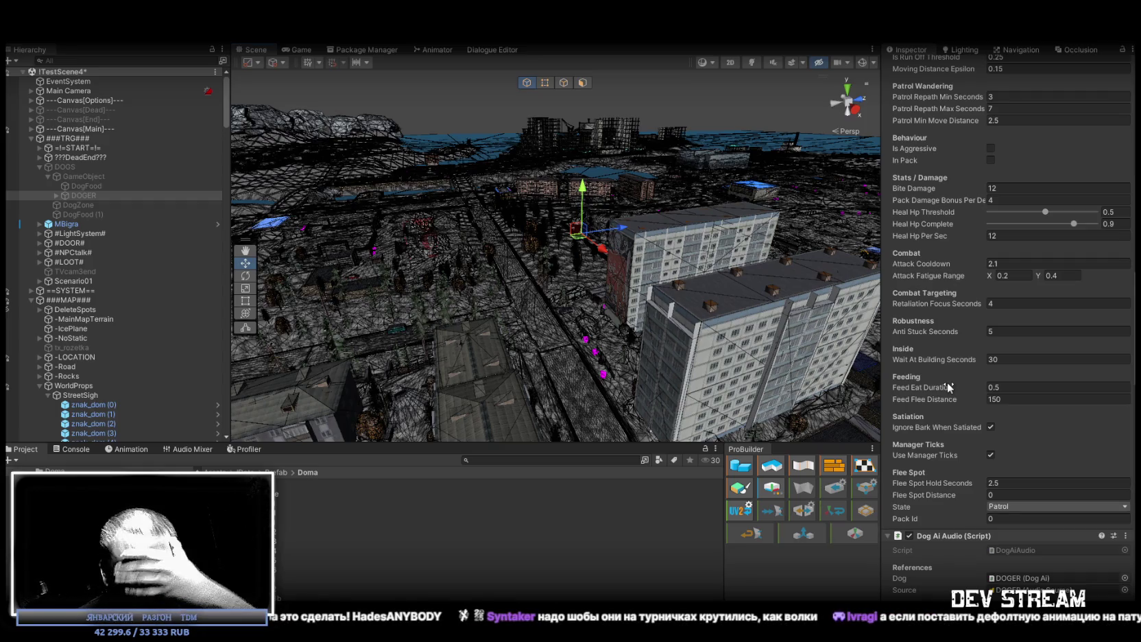
pyautogui.scroll(-3, 1029, 429)
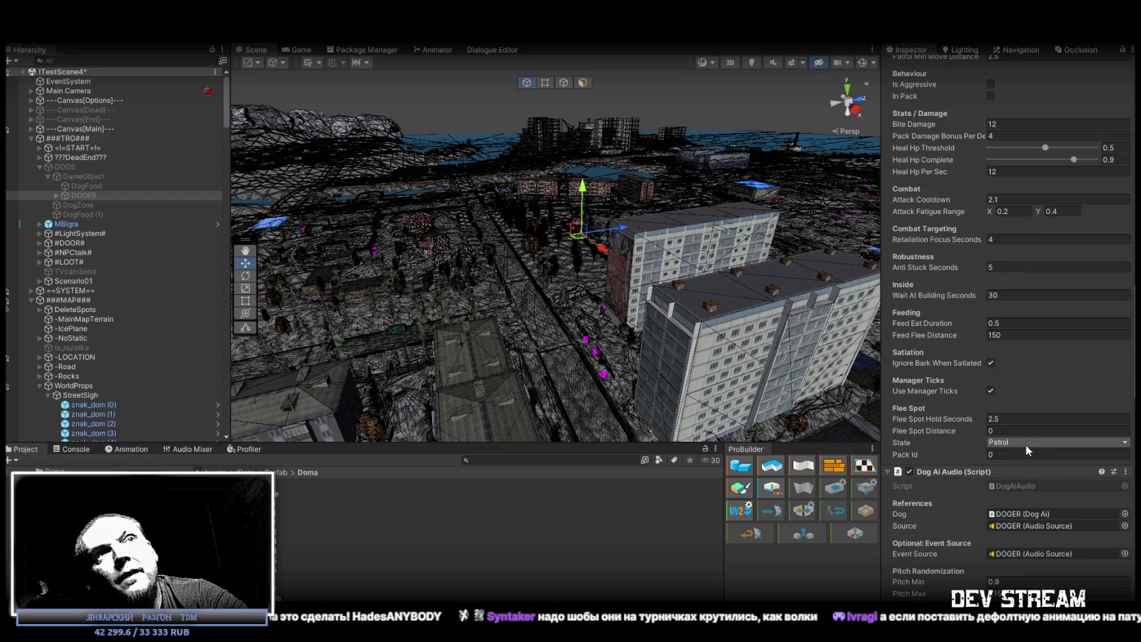
pyautogui.scroll(10, 1028, 429)
pyautogui.scroll(10, 1029, 343)
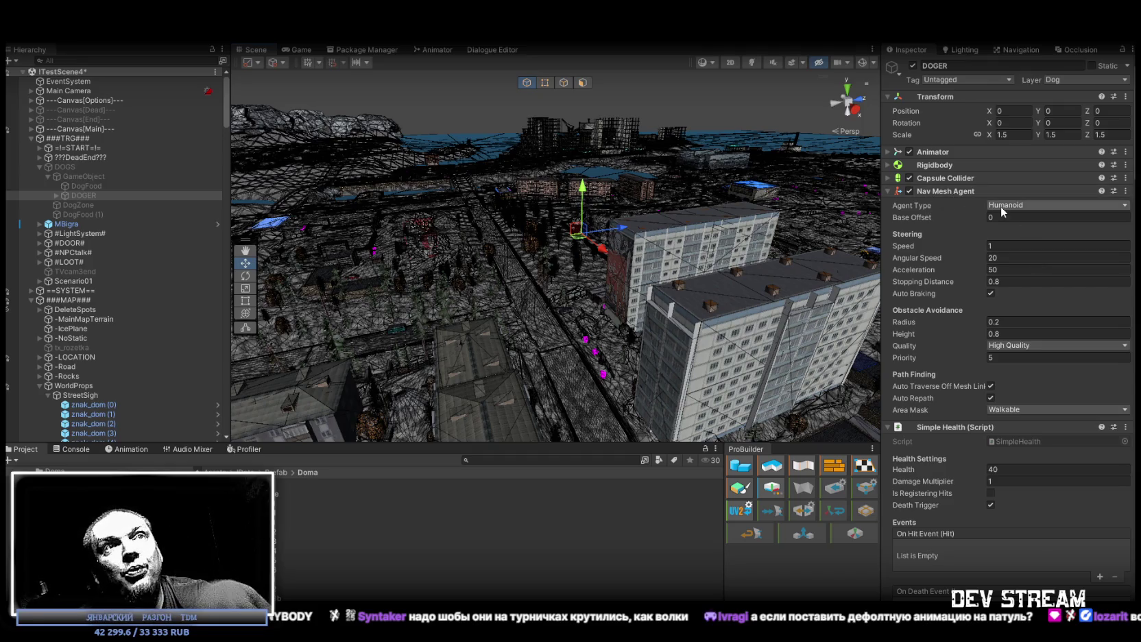
pyautogui.scroll(-8, 988, 409)
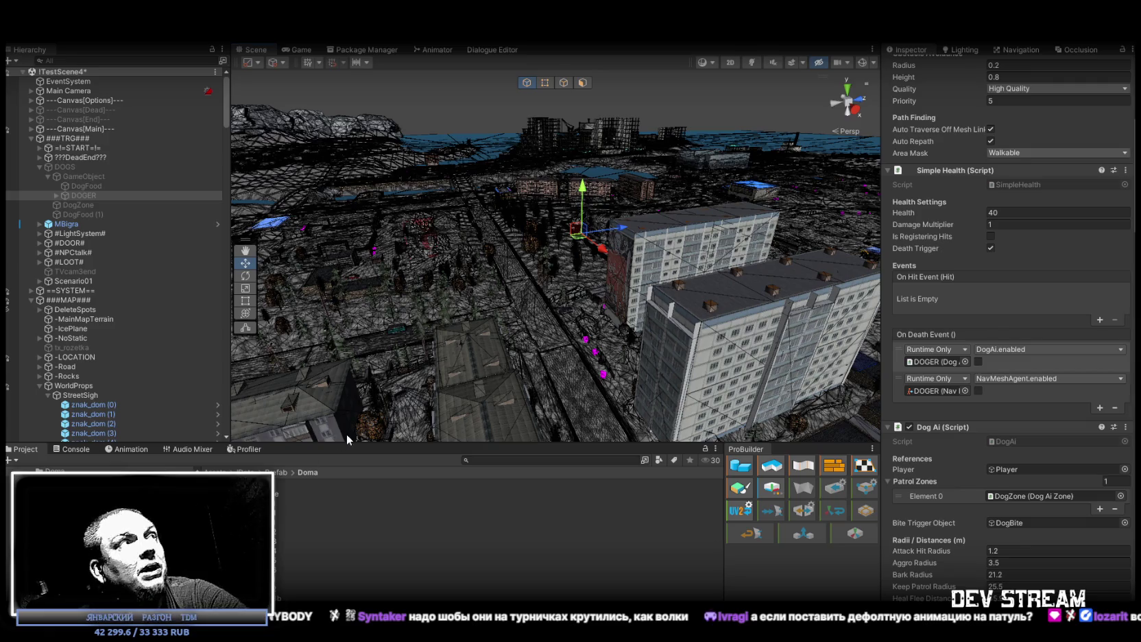
pyautogui.click(434, 49)
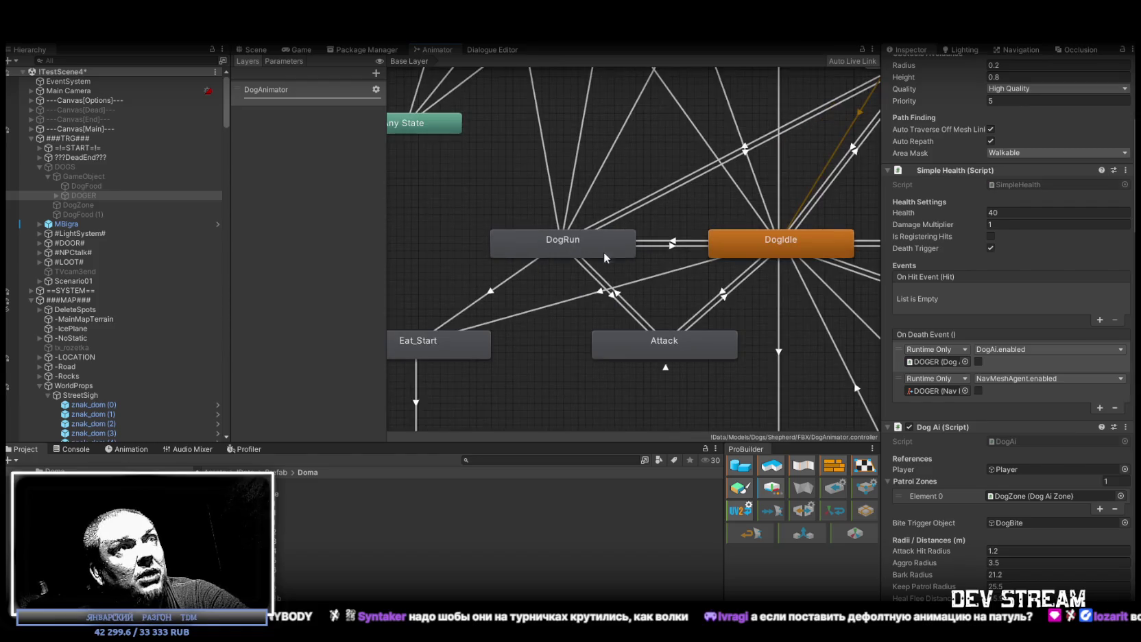
# Step: Select the DogRun state and step inside it to its DogMove blend tree
pyautogui.click(607, 250)
pyautogui.scroll(-5, 604, 257)
pyautogui.moveTo(649, 208)
pyautogui.mouseDown()
pyautogui.moveTo(646, 288)
pyautogui.moveTo(639, 246)
pyautogui.mouseUp()
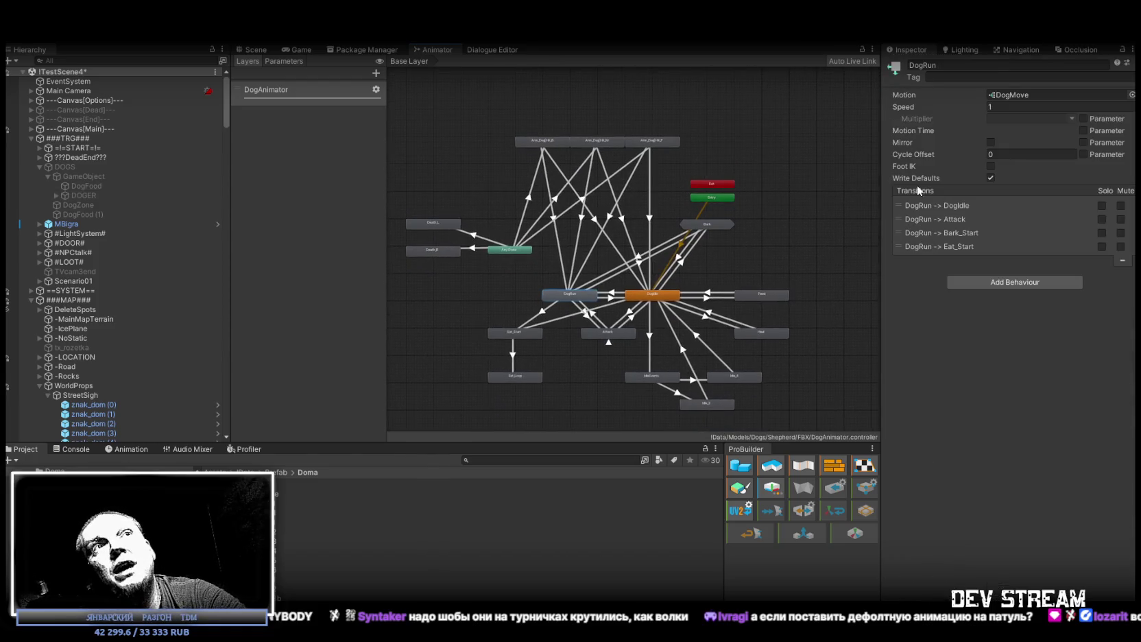
pyautogui.doubleClick(569, 295)
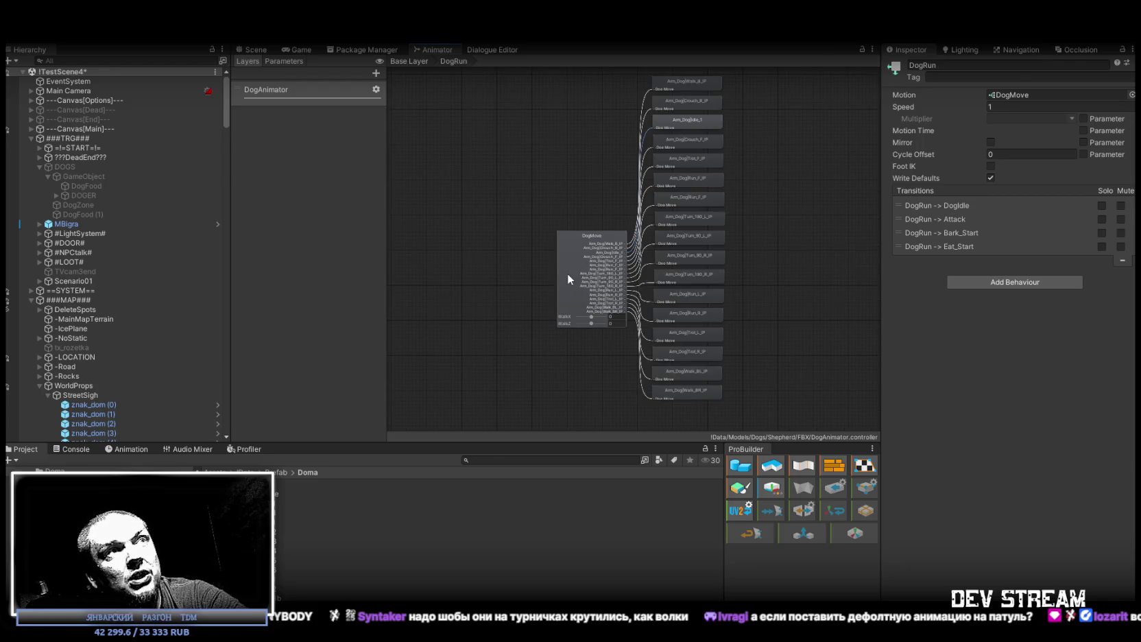
# Step: Preview the DogMove blend at different WalkX/WalkZ points, e.g. WalkX about 0.56, then return to Base Layer
pyautogui.click(568, 276)
pyautogui.click(890, 421)
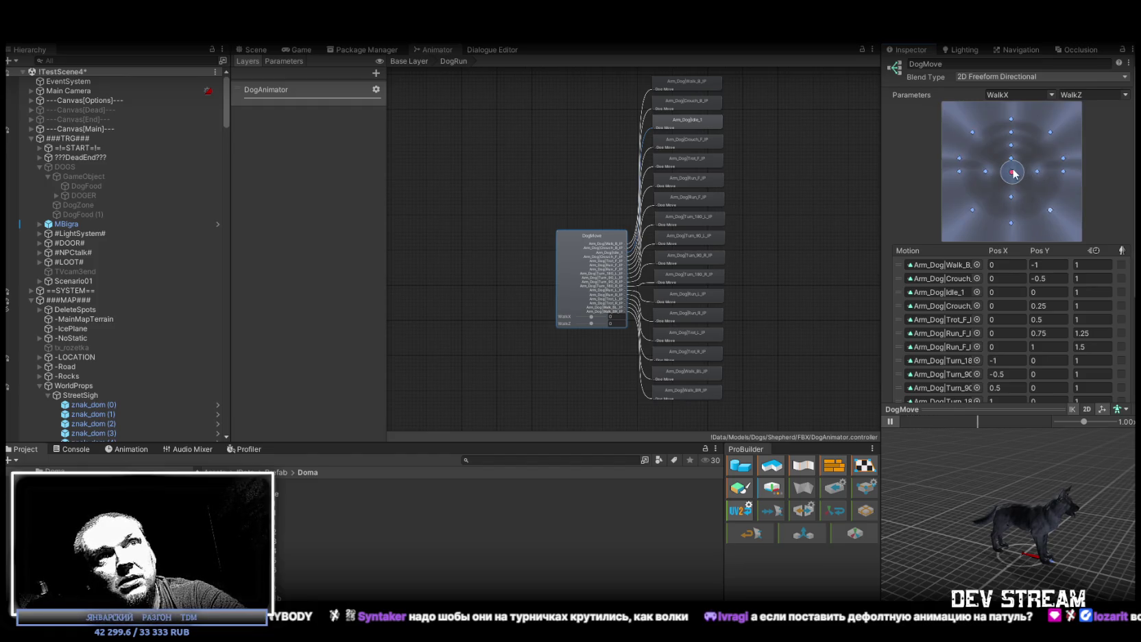
pyautogui.moveTo(1012, 172)
pyautogui.mouseDown()
pyautogui.moveTo(1042, 177)
pyautogui.moveTo(1043, 130)
pyautogui.moveTo(1013, 123)
pyautogui.moveTo(1011, 221)
pyautogui.moveTo(975, 210)
pyautogui.moveTo(971, 146)
pyautogui.moveTo(964, 154)
pyautogui.moveTo(985, 172)
pyautogui.moveTo(1018, 162)
pyautogui.moveTo(1065, 173)
pyautogui.moveTo(1055, 192)
pyautogui.moveTo(1035, 130)
pyautogui.moveTo(1013, 132)
pyautogui.moveTo(1016, 181)
pyautogui.moveTo(1022, 166)
pyautogui.mouseUp()
pyautogui.scroll(-3, 1039, 359)
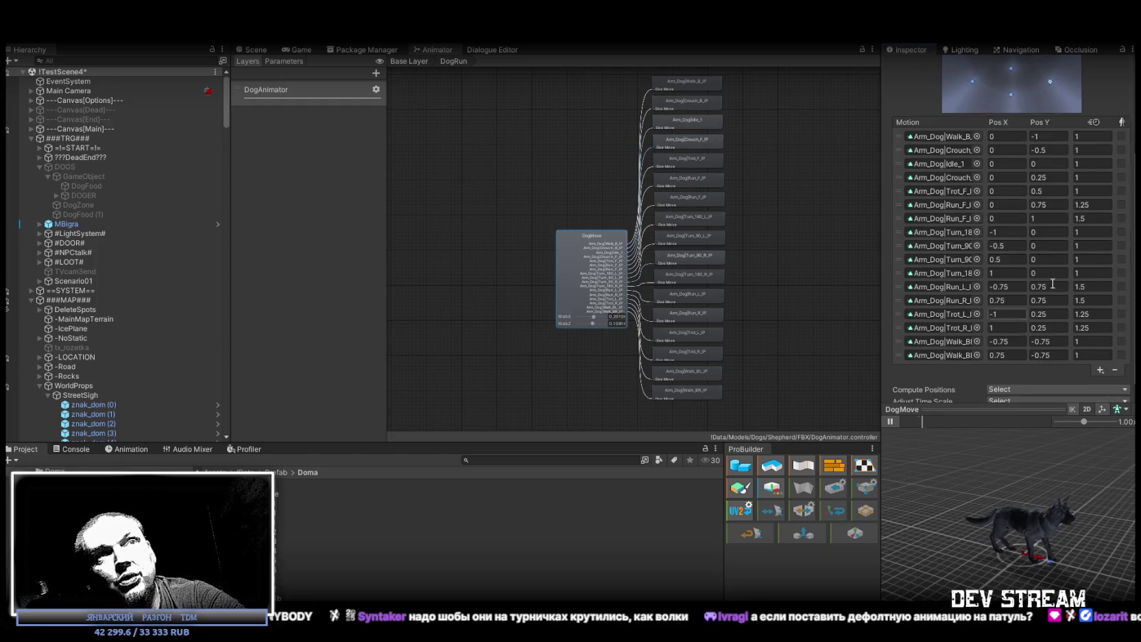
pyautogui.scroll(5, 1036, 295)
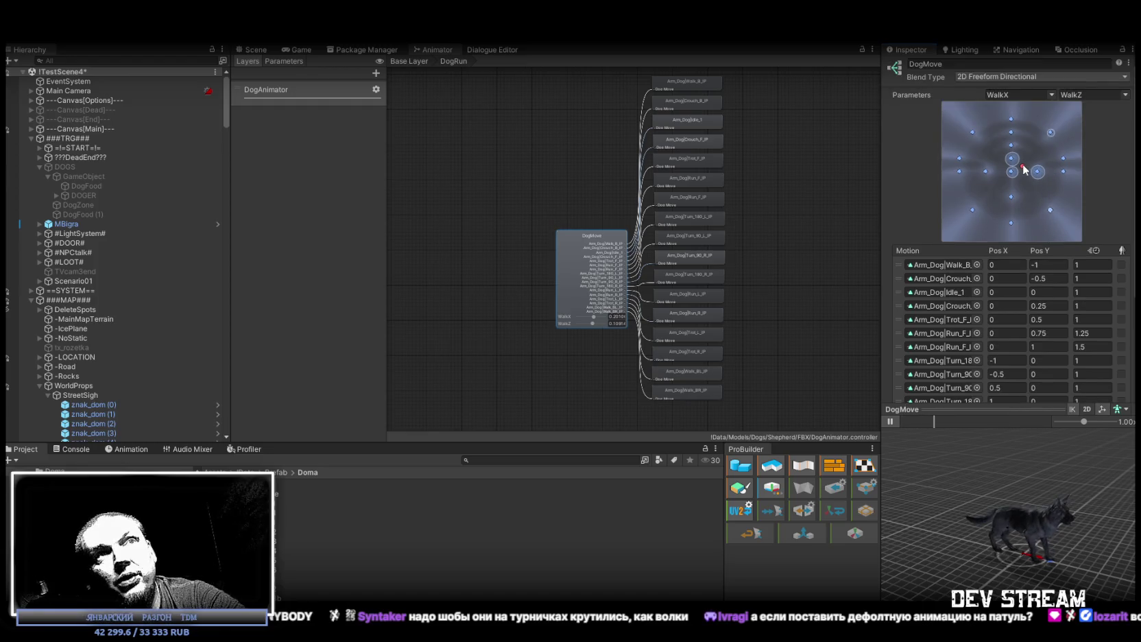
pyautogui.moveTo(1024, 168)
pyautogui.mouseDown()
pyautogui.moveTo(1019, 145)
pyautogui.moveTo(1020, 218)
pyautogui.moveTo(1048, 208)
pyautogui.moveTo(1038, 192)
pyautogui.moveTo(1011, 207)
pyautogui.moveTo(989, 188)
pyautogui.moveTo(1034, 160)
pyautogui.moveTo(1038, 215)
pyautogui.moveTo(1008, 221)
pyautogui.moveTo(1015, 153)
pyautogui.moveTo(1019, 178)
pyautogui.moveTo(1009, 161)
pyautogui.mouseUp()
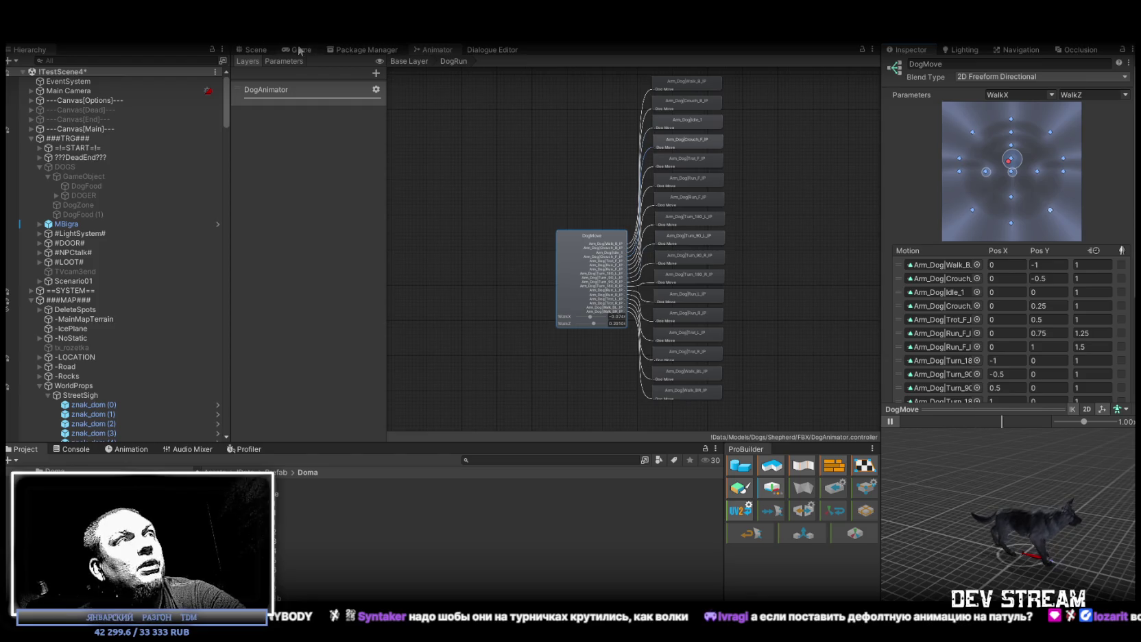
pyautogui.click(411, 62)
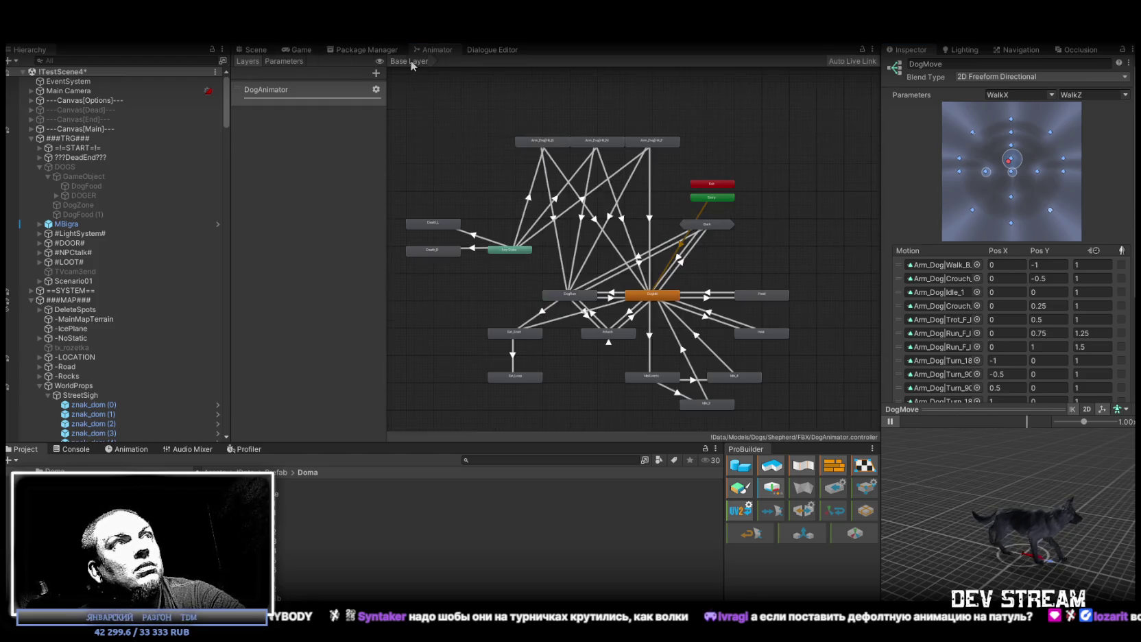
# Step: Look over the WalkZ, WalkX and IsRun animator parameters, then return to the city Scene
pyautogui.click(285, 61)
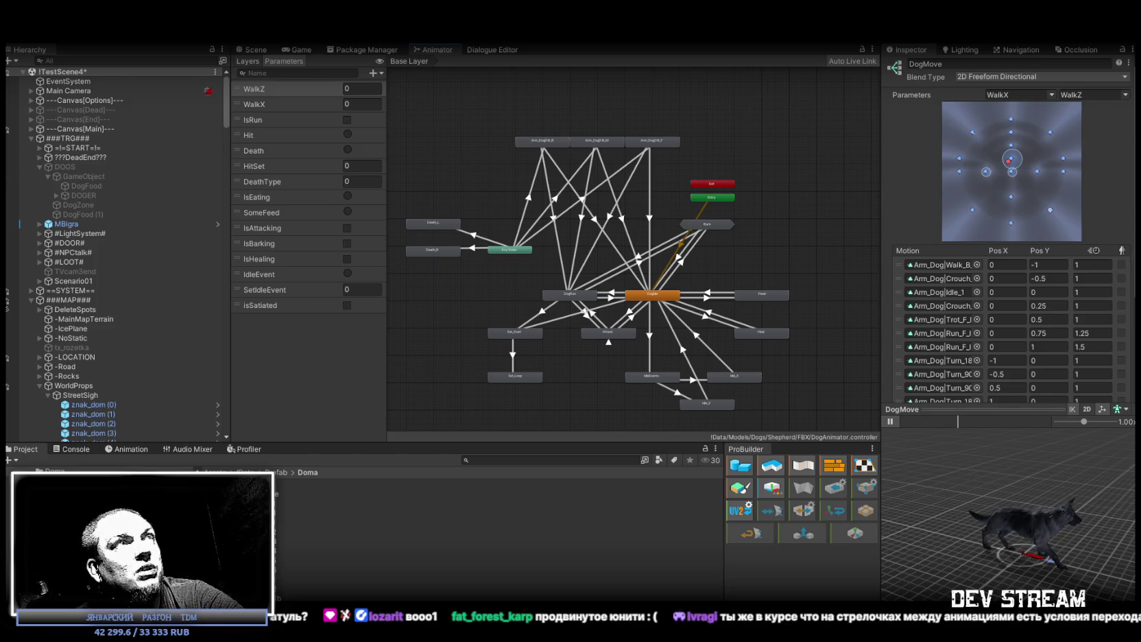
pyautogui.click(257, 52)
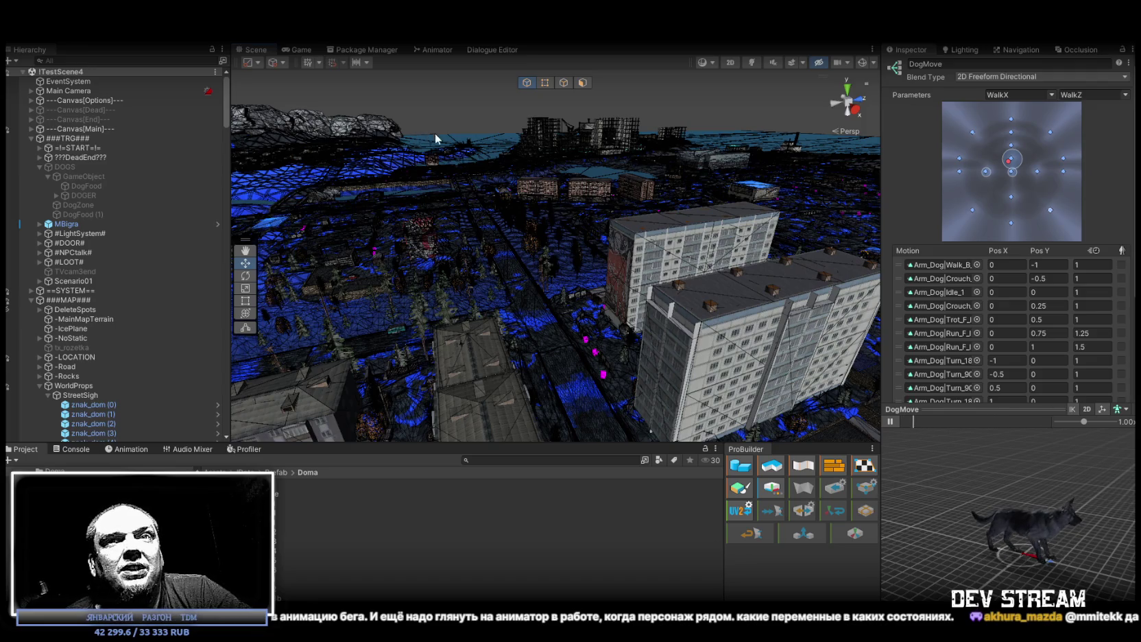
# Step: Fly toward the apartment blocks and select -IcePlane to show its TDMice material settings
pyautogui.moveTo(608, 239); pyautogui.dragTo(121, 252)
pyautogui.click(97, 328)
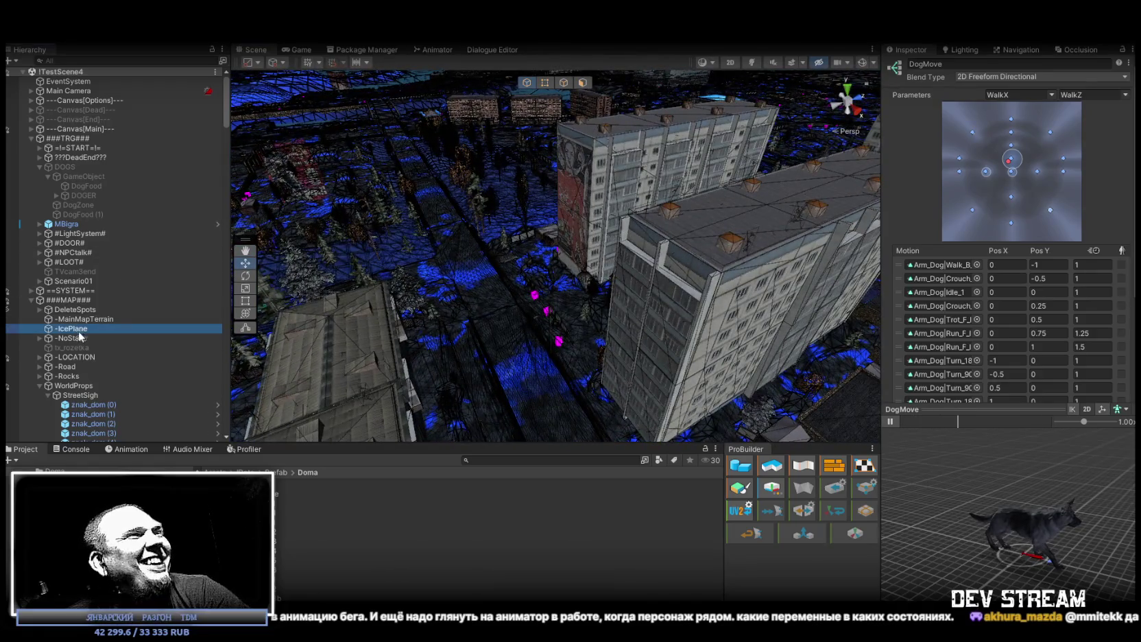
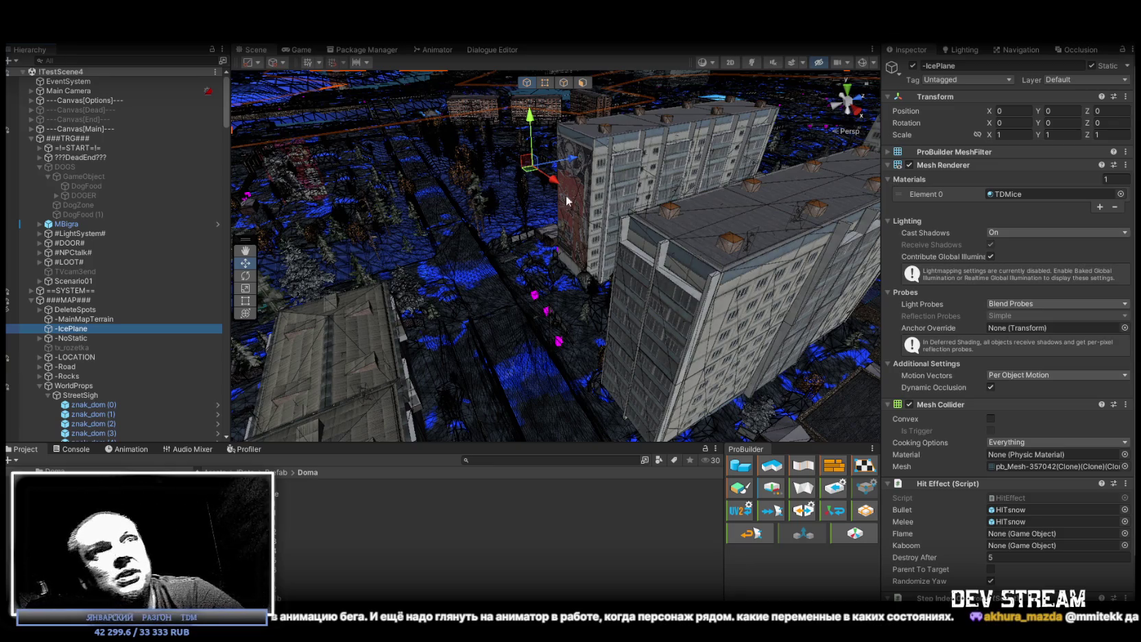
# Step: Select znak_dom (173) in the Hierarchy and frame it on the small house wall
pyautogui.scroll(-3, 1053, 474)
pyautogui.moveTo(478, 238); pyautogui.dragTo(432, 248)
pyautogui.scroll(-20, 137, 327)
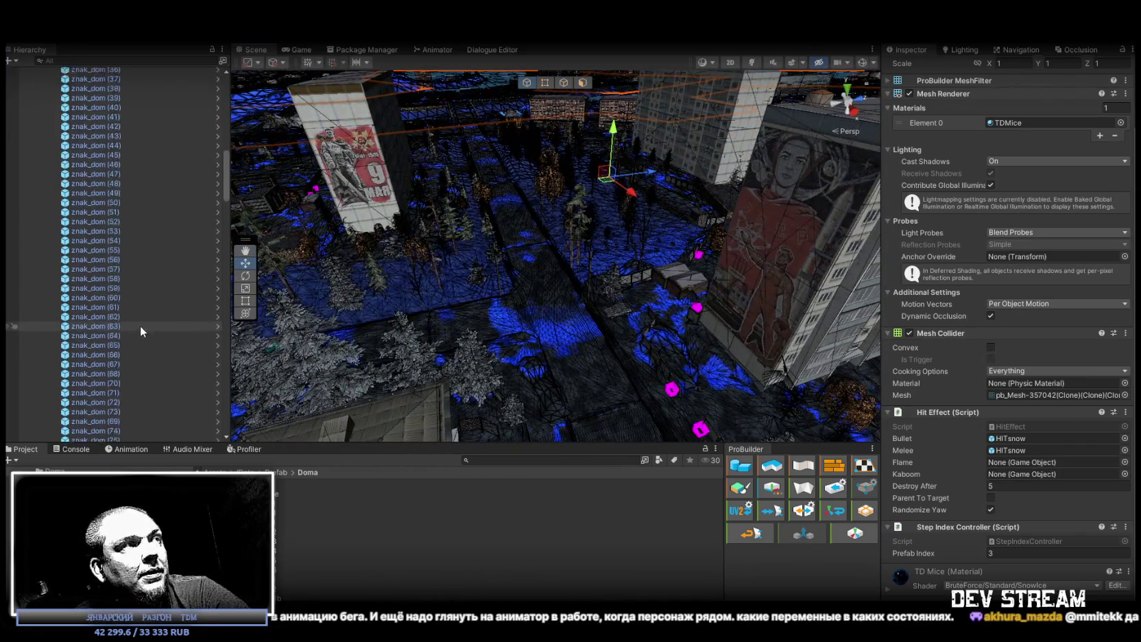
pyautogui.scroll(5, 145, 317)
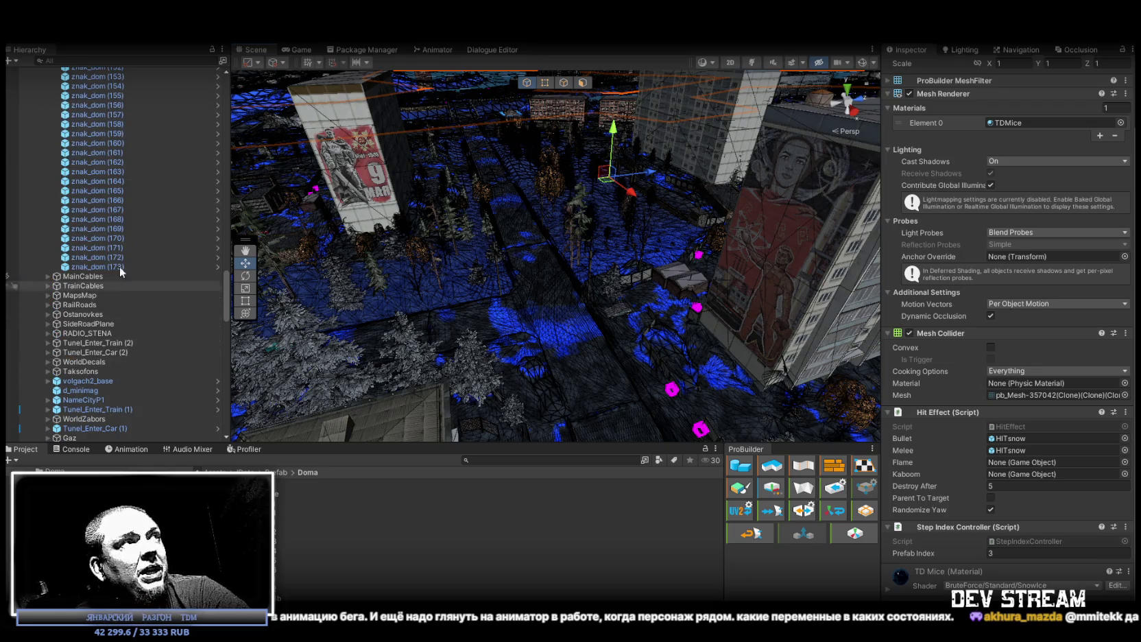
pyautogui.click(124, 266)
pyautogui.press('f')
pyautogui.moveTo(482, 248)
pyautogui.mouseDown()
pyautogui.moveTo(390, 249)
pyautogui.moveTo(480, 241)
pyautogui.mouseUp()
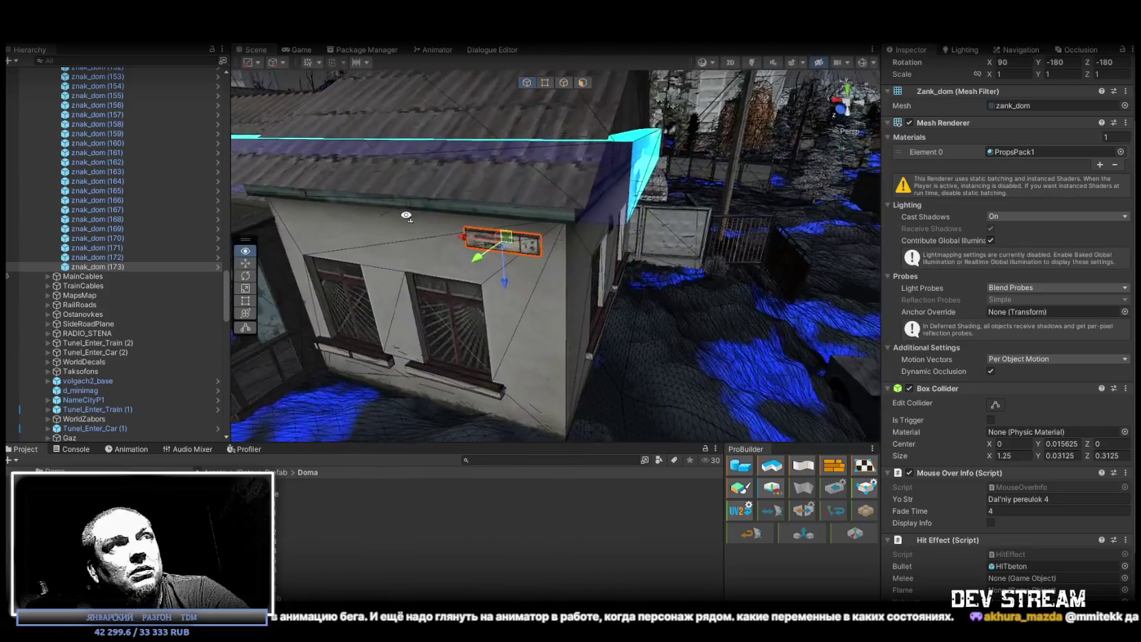
# Step: Select znak_dom (173) again and orbit to a fresh view of the house
pyautogui.scroll(5, 583, 247)
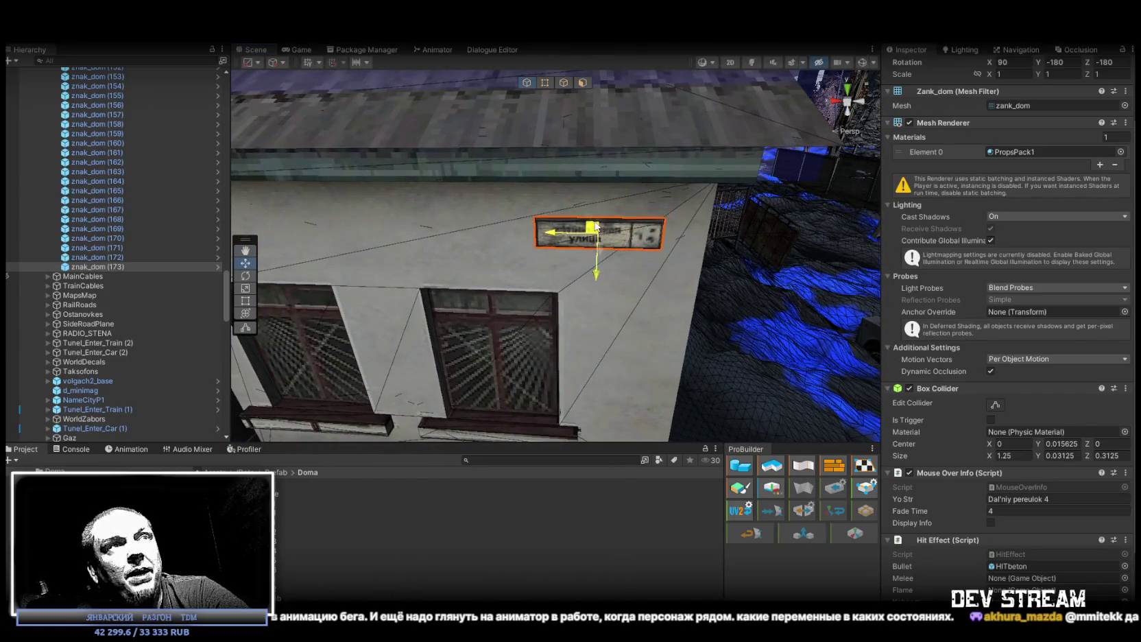
pyautogui.scroll(-5, 596, 234)
pyautogui.moveTo(596, 233)
pyautogui.mouseDown()
pyautogui.moveTo(454, 255)
pyautogui.moveTo(682, 288)
pyautogui.moveTo(689, 268)
pyautogui.moveTo(667, 247)
pyautogui.moveTo(711, 258)
pyautogui.moveTo(521, 295)
pyautogui.moveTo(321, 244)
pyautogui.moveTo(288, 247)
pyautogui.mouseUp()
pyautogui.click(96, 266)
pyautogui.moveTo(554, 266)
pyautogui.mouseDown()
pyautogui.moveTo(529, 227)
pyautogui.moveTo(462, 180)
pyautogui.moveTo(478, 175)
pyautogui.moveTo(479, 256)
pyautogui.moveTo(535, 226)
pyautogui.moveTo(643, 129)
pyautogui.moveTo(375, 144)
pyautogui.moveTo(361, 132)
pyautogui.moveTo(651, 268)
pyautogui.moveTo(610, 241)
pyautogui.moveTo(490, 222)
pyautogui.mouseUp()
# Step: Duplicate the sign as znak_dom (174), rotate it to Z -270 and place it on another house wall
pyautogui.hotkey('ctrl', 'd')
pyautogui.press('e')
pyautogui.press('f')
pyautogui.press('w')
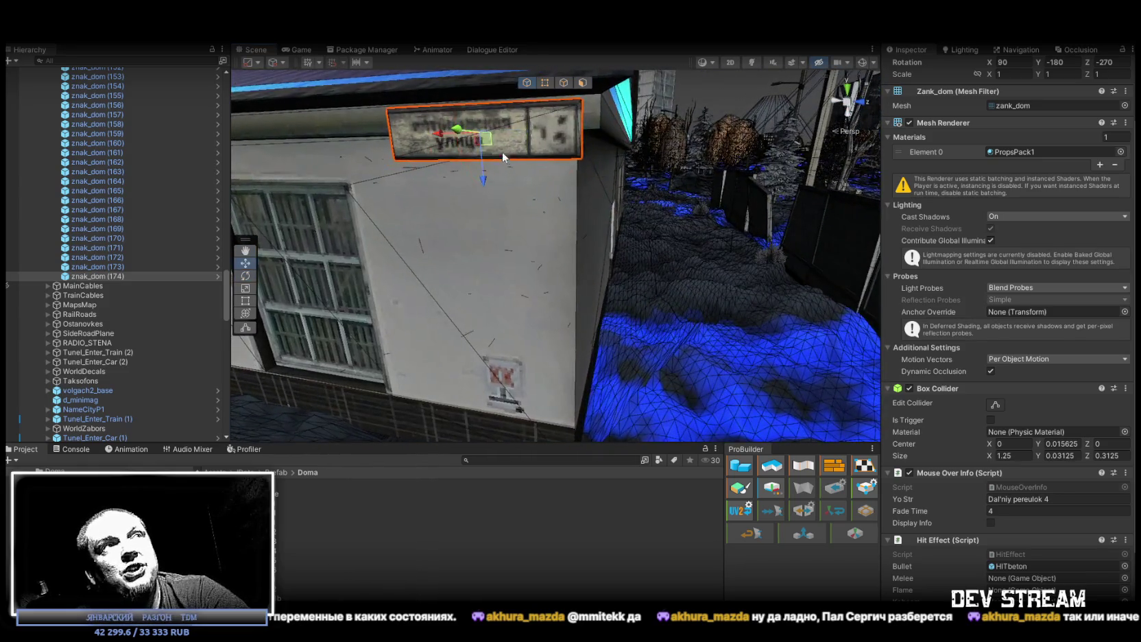
pyautogui.scroll(-3, 482, 141)
pyautogui.moveTo(569, 187)
pyautogui.mouseDown()
pyautogui.moveTo(584, 195)
pyautogui.moveTo(484, 205)
pyautogui.mouseUp()
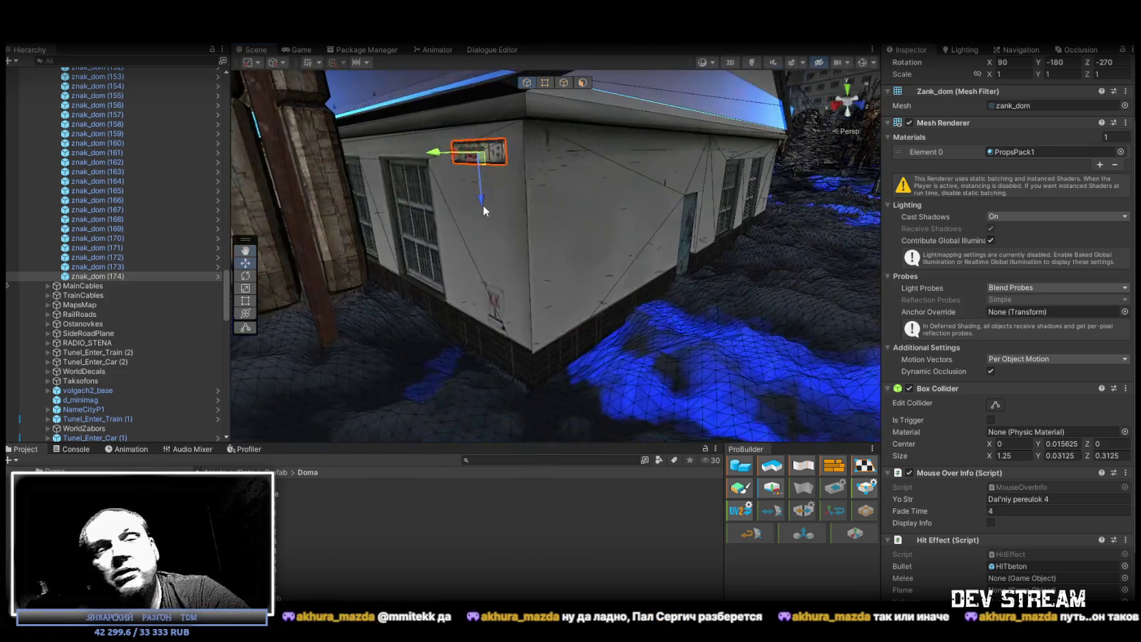
pyautogui.moveTo(526, 217)
pyautogui.mouseDown()
pyautogui.moveTo(567, 164)
pyautogui.moveTo(552, 153)
pyautogui.moveTo(582, 142)
pyautogui.moveTo(545, 159)
pyautogui.mouseUp()
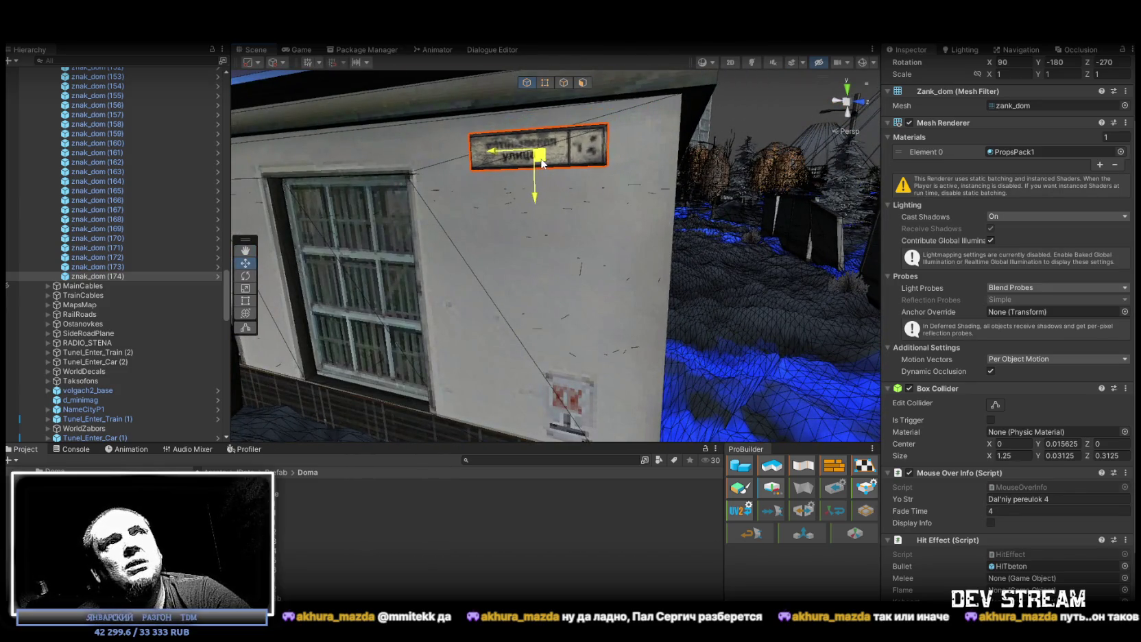
pyautogui.scroll(-5, 589, 240)
pyautogui.moveTo(604, 288)
pyautogui.mouseDown()
pyautogui.moveTo(639, 325)
pyautogui.moveTo(624, 328)
pyautogui.mouseUp()
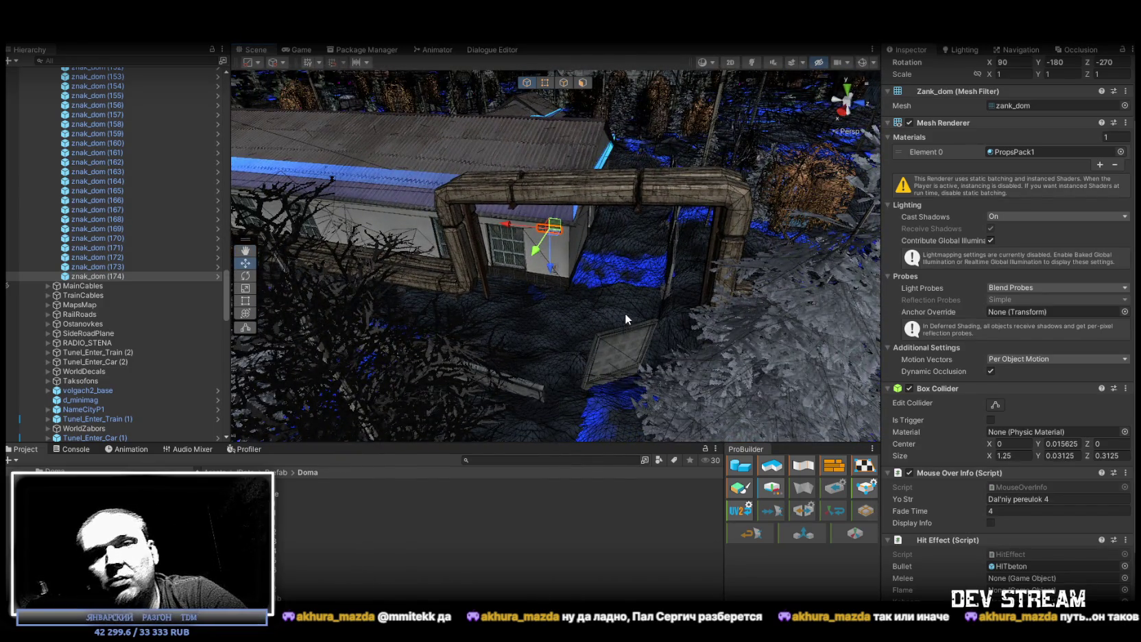
pyautogui.moveTo(615, 325)
pyautogui.mouseDown()
pyautogui.moveTo(761, 294)
pyautogui.moveTo(176, 342)
pyautogui.moveTo(310, 322)
pyautogui.moveTo(693, 402)
pyautogui.mouseUp()
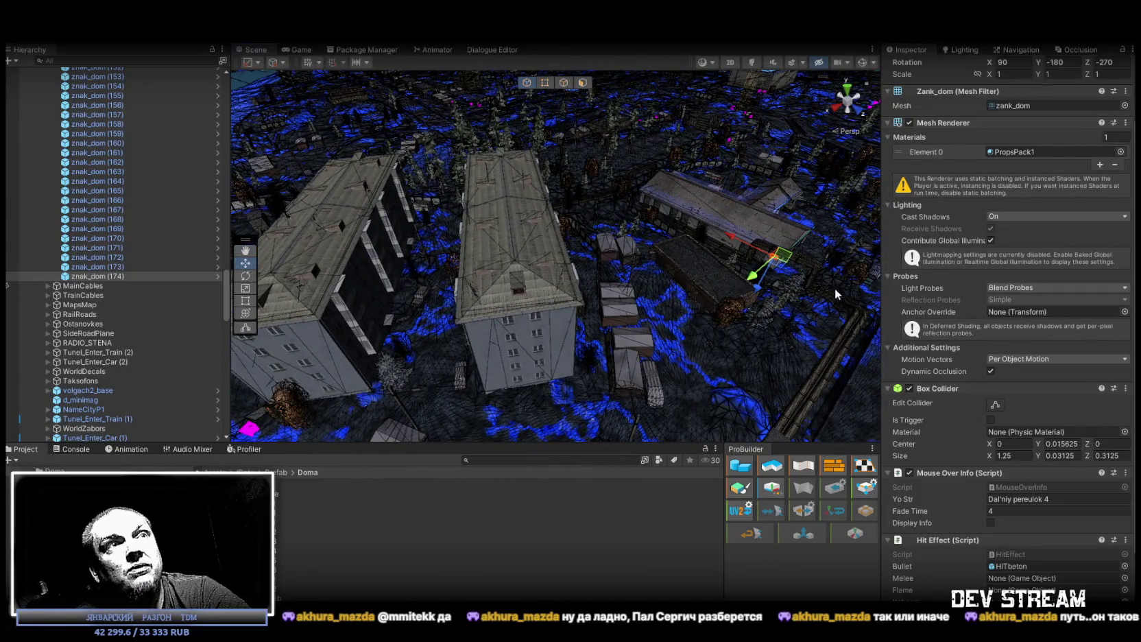
# Step: Copy the sign as znak_dom (175) onto the middle apartment block at Z -210, then duplicate it as znak_dom (176)
pyautogui.hotkey('ctrl', 'd')
pyautogui.moveTo(773, 256)
pyautogui.mouseDown()
pyautogui.moveTo(582, 365)
pyautogui.moveTo(480, 380)
pyautogui.moveTo(521, 381)
pyautogui.mouseUp()
pyautogui.moveTo(521, 381); pyautogui.dragTo(512, 395)
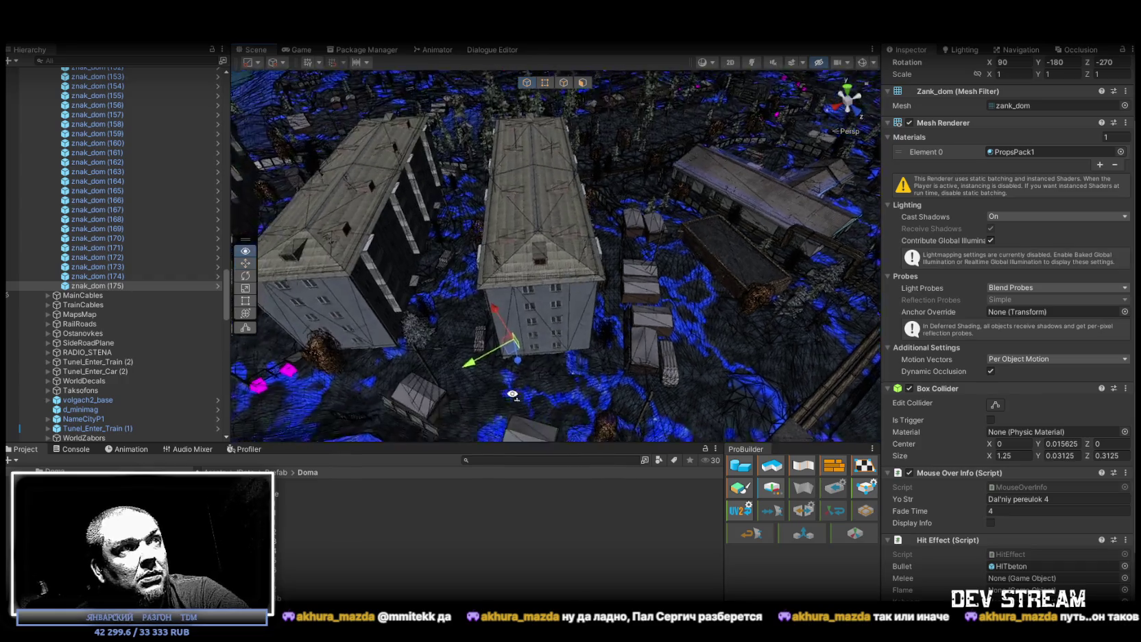
pyautogui.scroll(10, 480, 349)
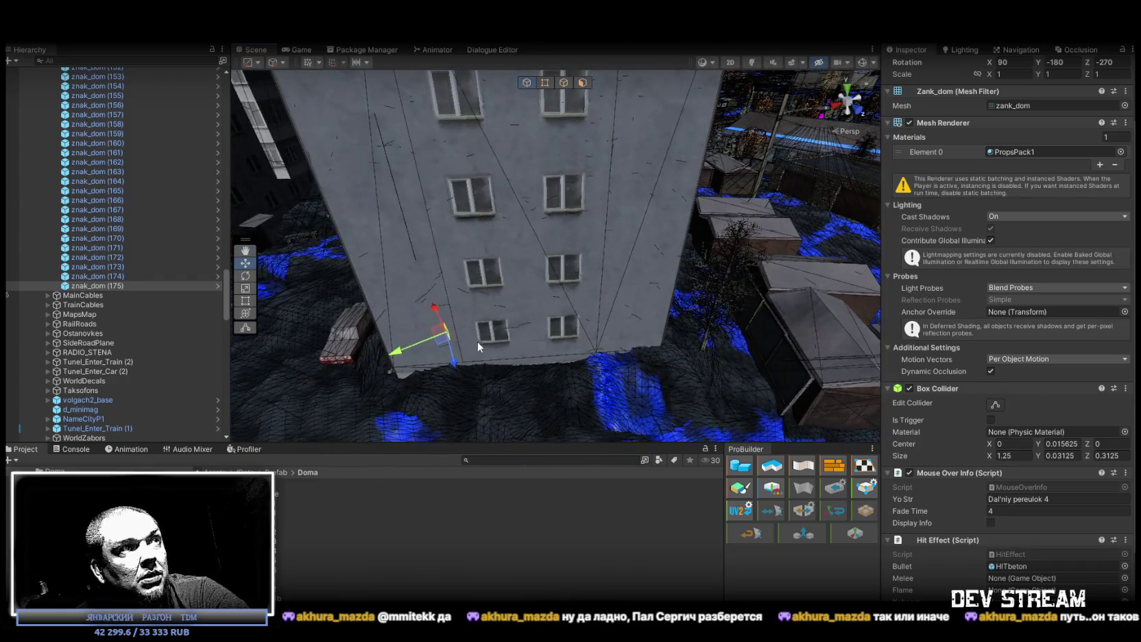
pyautogui.moveTo(444, 337)
pyautogui.mouseDown()
pyautogui.moveTo(656, 329)
pyautogui.moveTo(571, 307)
pyautogui.moveTo(676, 309)
pyautogui.moveTo(635, 270)
pyautogui.moveTo(731, 274)
pyautogui.moveTo(724, 251)
pyautogui.moveTo(712, 265)
pyautogui.moveTo(971, 261)
pyautogui.moveTo(978, 251)
pyautogui.moveTo(662, 217)
pyautogui.mouseUp()
pyautogui.press('e')
pyautogui.press('w')
pyautogui.hotkey('ctrl', 'd')
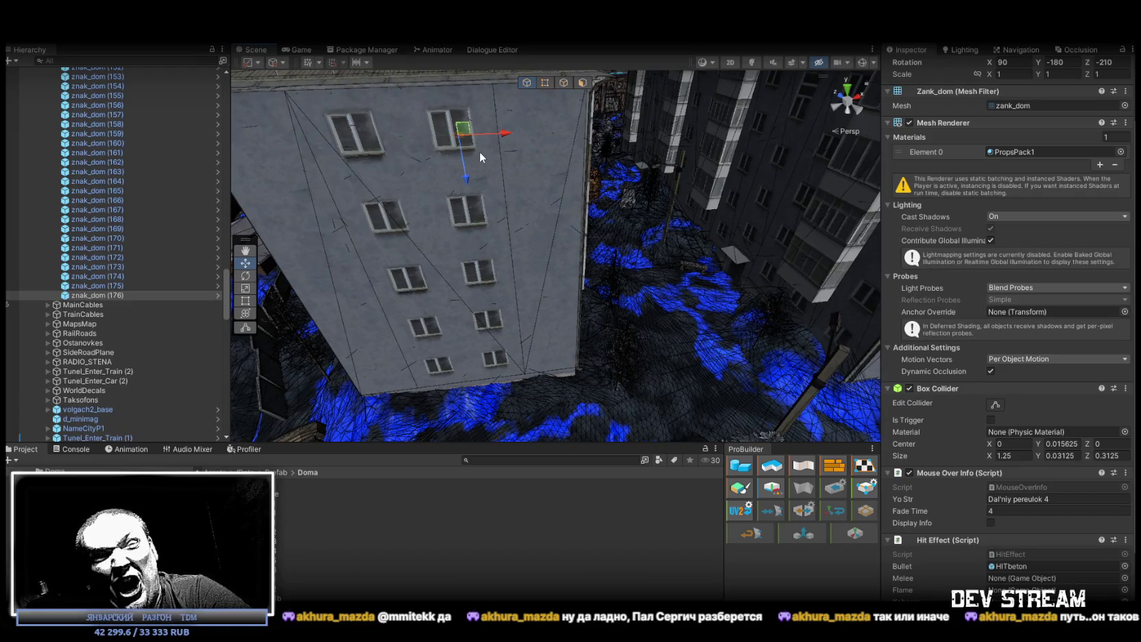
pyautogui.moveTo(485, 149)
pyautogui.mouseDown()
pyautogui.moveTo(461, 157)
pyautogui.moveTo(542, 351)
pyautogui.moveTo(551, 364)
pyautogui.moveTo(579, 341)
pyautogui.moveTo(537, 341)
pyautogui.moveTo(530, 360)
pyautogui.moveTo(538, 348)
pyautogui.mouseUp()
# Step: Rotate znak_dom (176) to Z -30 and raise it flat onto the apartment block wall
pyautogui.press('e')
pyautogui.moveTo(627, 256); pyautogui.dragTo(365, 254)
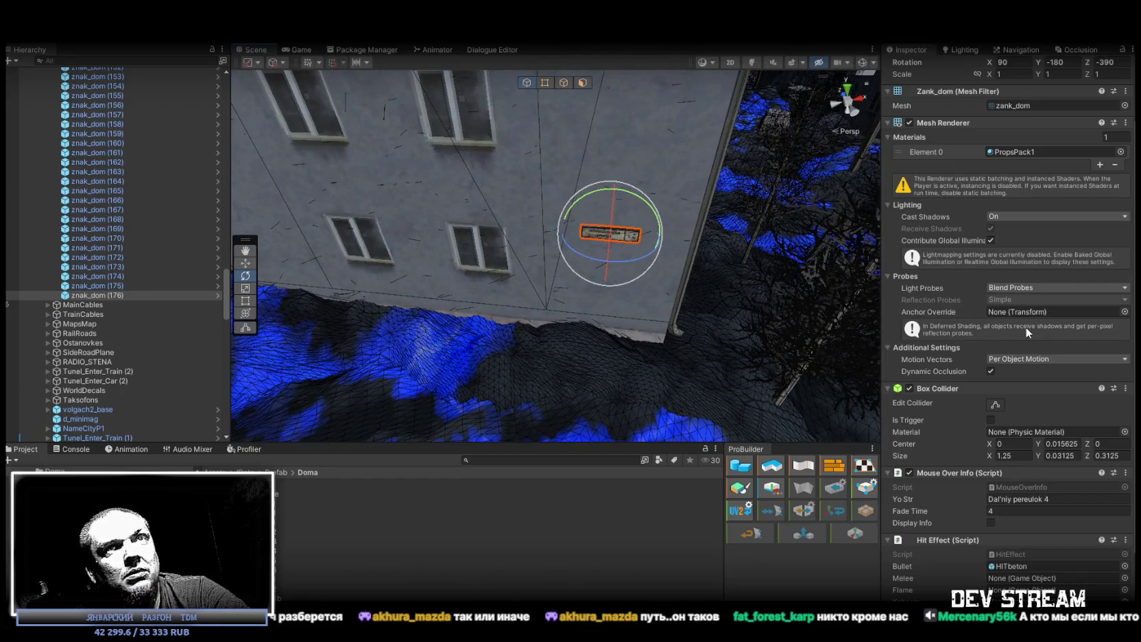
pyautogui.scroll(3, 1001, 350)
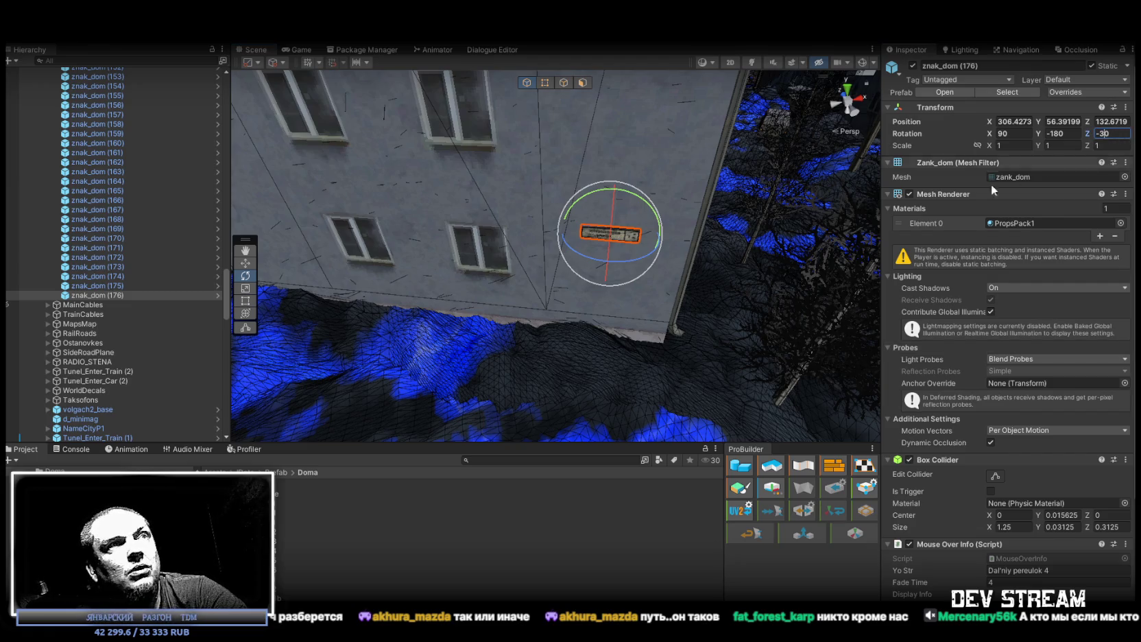
pyautogui.moveTo(697, 279); pyautogui.dragTo(716, 277)
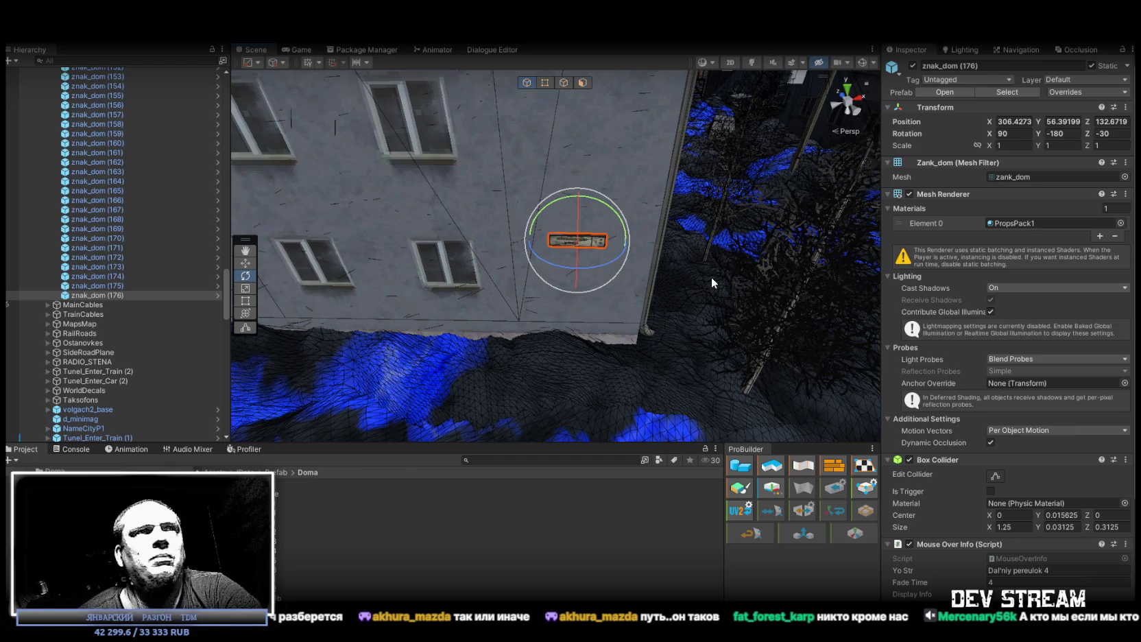
pyautogui.moveTo(711, 277); pyautogui.dragTo(694, 243)
pyautogui.press('w')
pyautogui.moveTo(561, 266)
pyautogui.mouseDown()
pyautogui.moveTo(569, 248)
pyautogui.moveTo(615, 257)
pyautogui.moveTo(609, 304)
pyautogui.moveTo(566, 320)
pyautogui.moveTo(506, 315)
pyautogui.mouseUp()
pyautogui.click(115, 295)
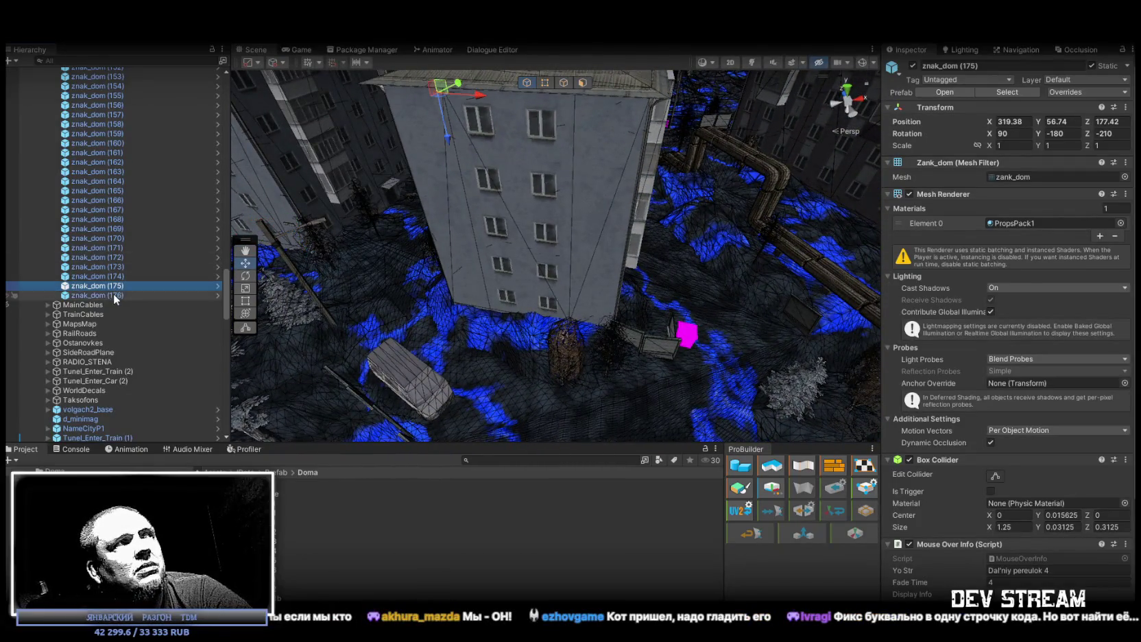
# Step: Duplicate the sign as znak_dom (177) and move it against the next building's wall
pyautogui.hotkey('ctrl', 'd')
pyautogui.moveTo(289, 223)
pyautogui.mouseDown()
pyautogui.moveTo(581, 318)
pyautogui.moveTo(610, 299)
pyautogui.mouseUp()
pyautogui.press('f')
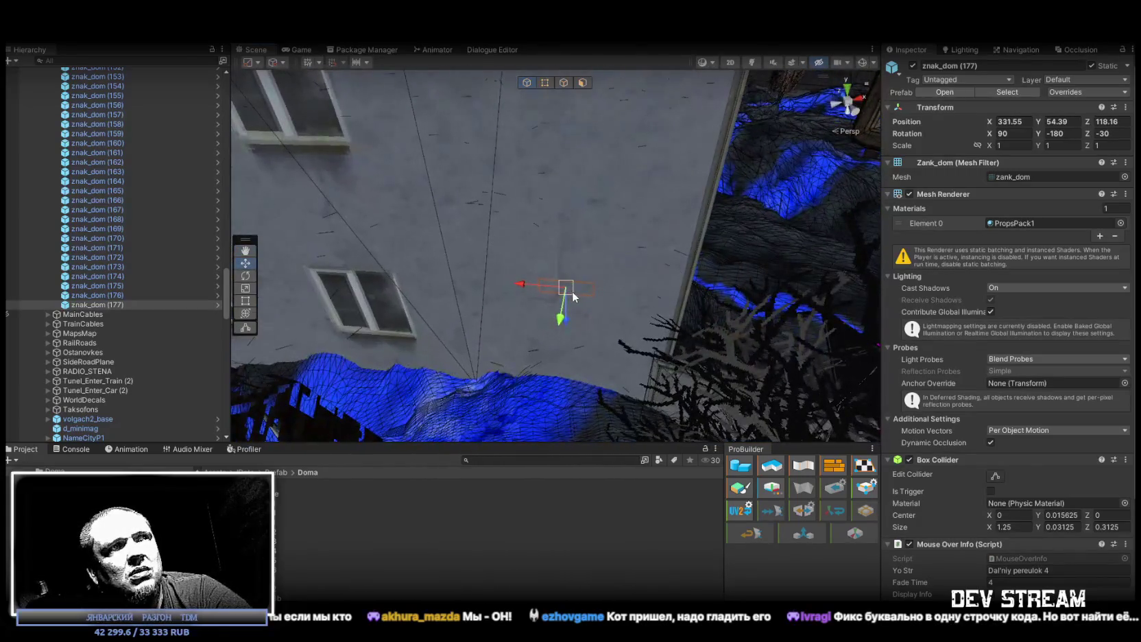
pyautogui.moveTo(568, 291)
pyautogui.mouseDown()
pyautogui.moveTo(566, 267)
pyautogui.moveTo(512, 257)
pyautogui.moveTo(653, 270)
pyautogui.moveTo(737, 308)
pyautogui.moveTo(642, 259)
pyautogui.moveTo(679, 250)
pyautogui.moveTo(669, 247)
pyautogui.mouseUp()
pyautogui.scroll(-5, 668, 247)
pyautogui.click(112, 297)
pyautogui.click(113, 304)
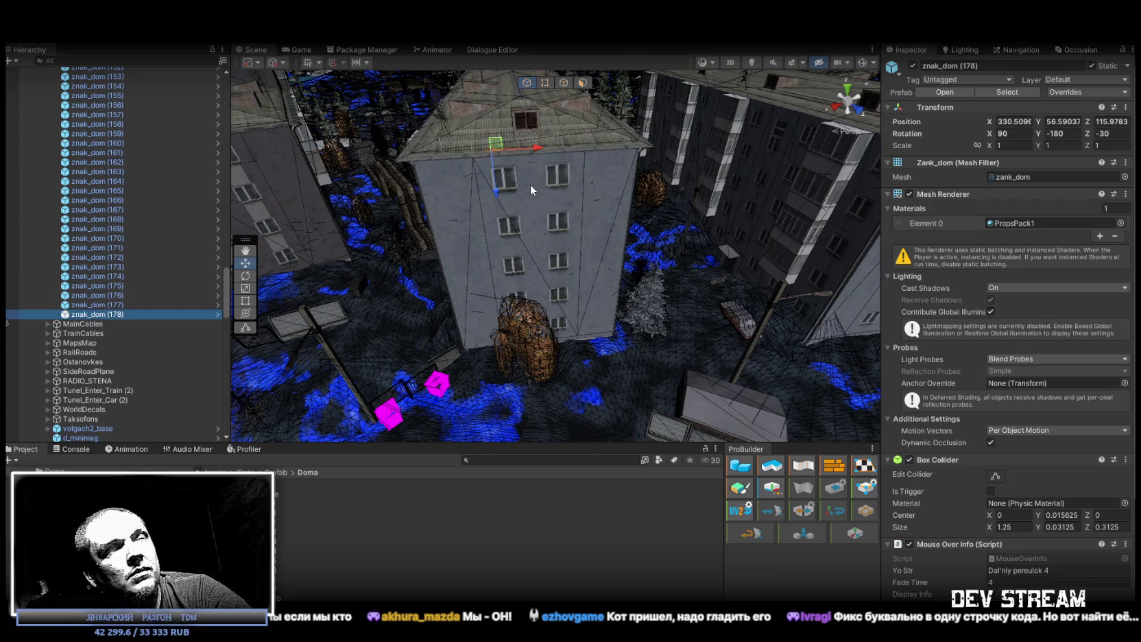
# Step: Turn the sign 180° and set it on the next house's wall beside a window
pyautogui.press('e')
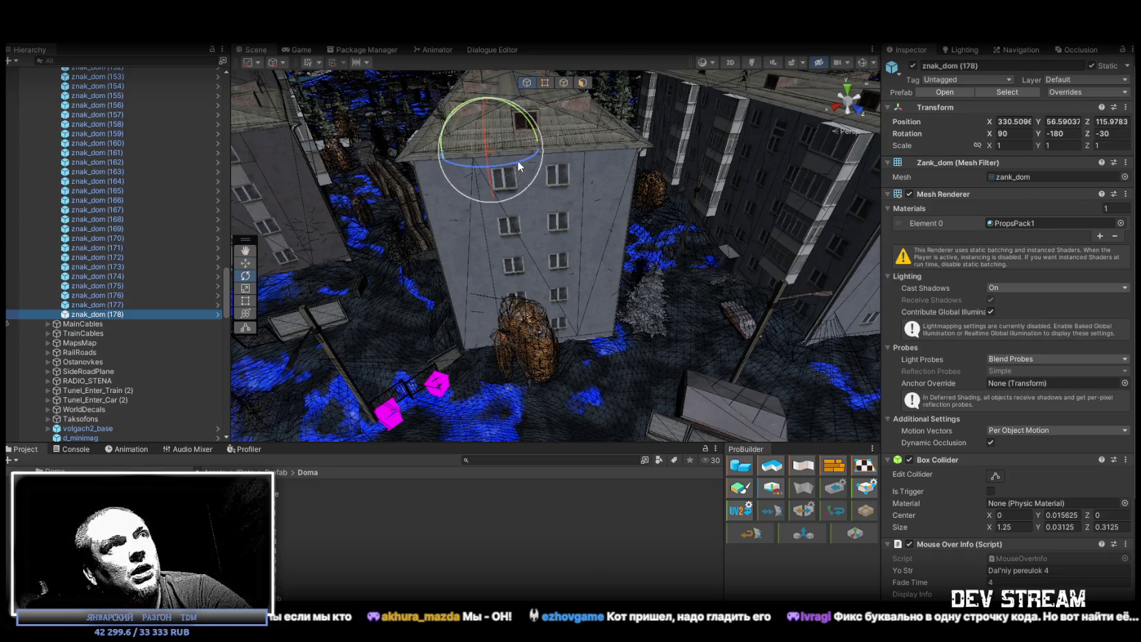
pyautogui.moveTo(517, 160); pyautogui.dragTo(511, 194)
pyautogui.press('w')
pyautogui.moveTo(490, 155)
pyautogui.mouseDown()
pyautogui.moveTo(575, 312)
pyautogui.moveTo(612, 300)
pyautogui.moveTo(556, 275)
pyautogui.mouseUp()
pyautogui.moveTo(506, 239); pyautogui.dragTo(546, 231)
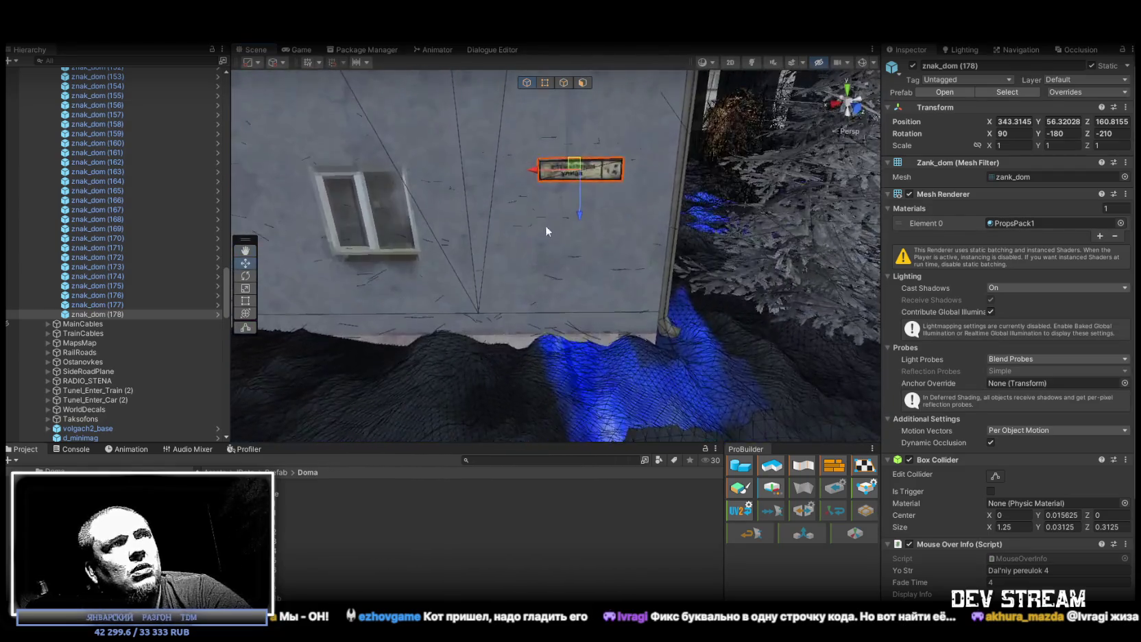
pyautogui.moveTo(575, 166)
pyautogui.mouseDown()
pyautogui.moveTo(563, 149)
pyautogui.moveTo(556, 196)
pyautogui.moveTo(501, 204)
pyautogui.moveTo(423, 267)
pyautogui.moveTo(493, 270)
pyautogui.mouseUp()
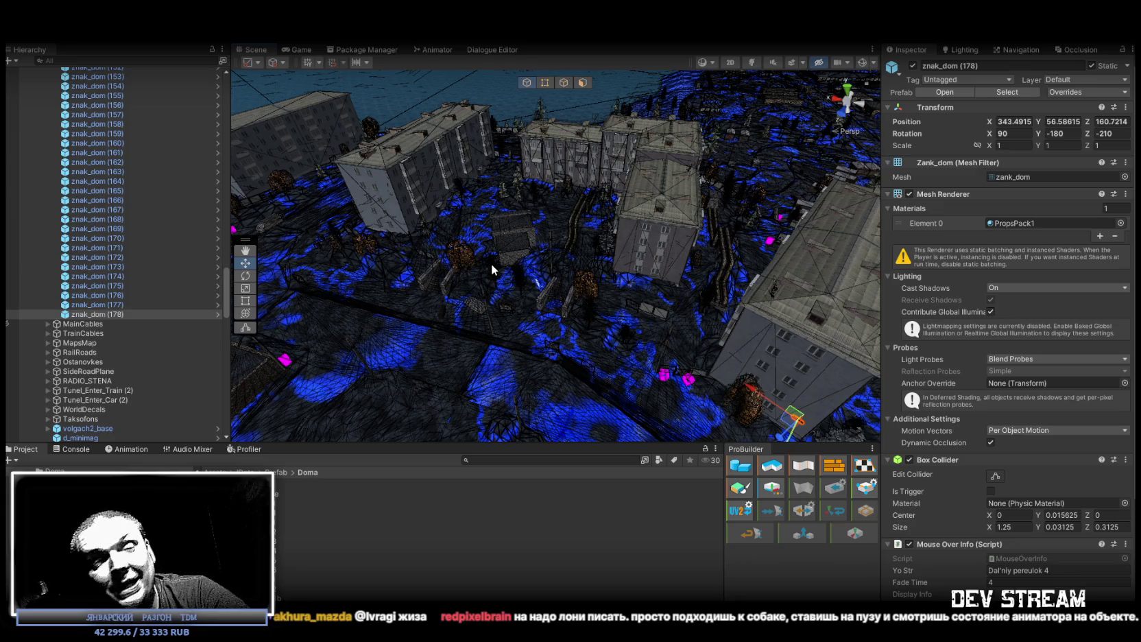
# Step: Frame znak_dom (178) and slide it along the X axis to settle above the window
pyautogui.moveTo(491, 263); pyautogui.dragTo(745, 254)
pyautogui.scroll(-5, 745, 253)
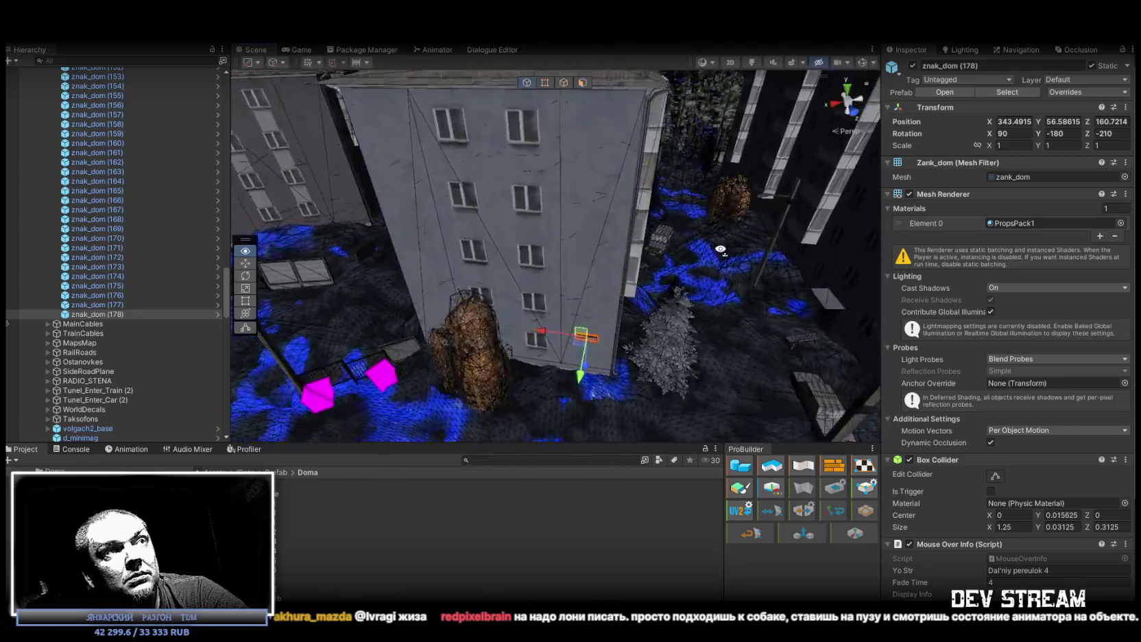
pyautogui.scroll(-5, 720, 249)
pyautogui.moveTo(720, 249)
pyautogui.mouseDown()
pyautogui.moveTo(594, 245)
pyautogui.moveTo(553, 258)
pyautogui.mouseUp()
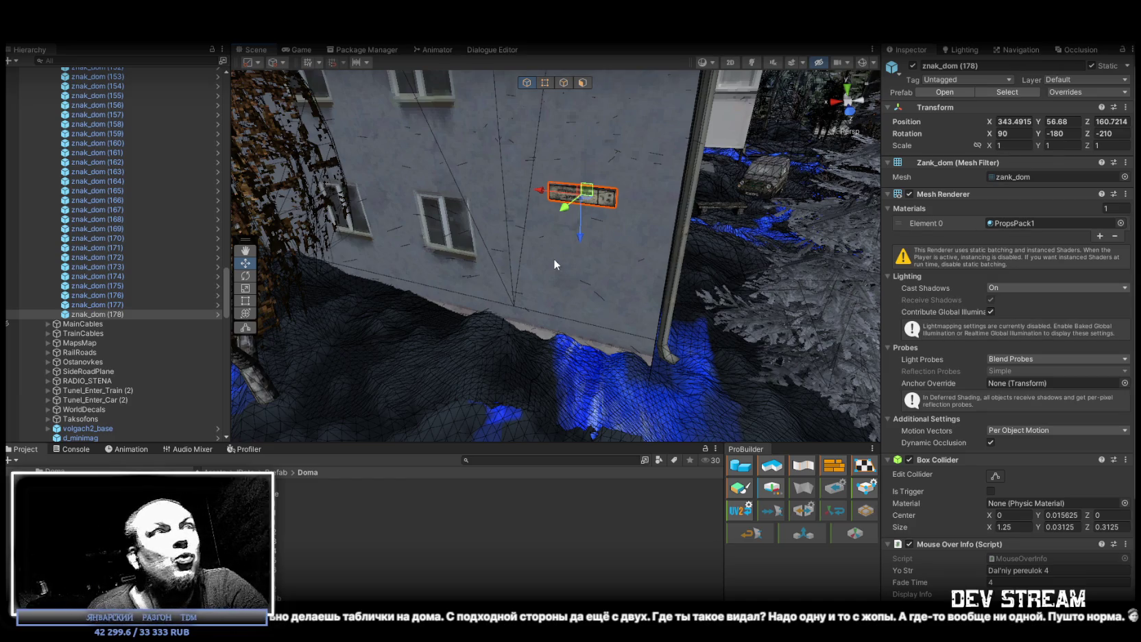
pyautogui.press('f')
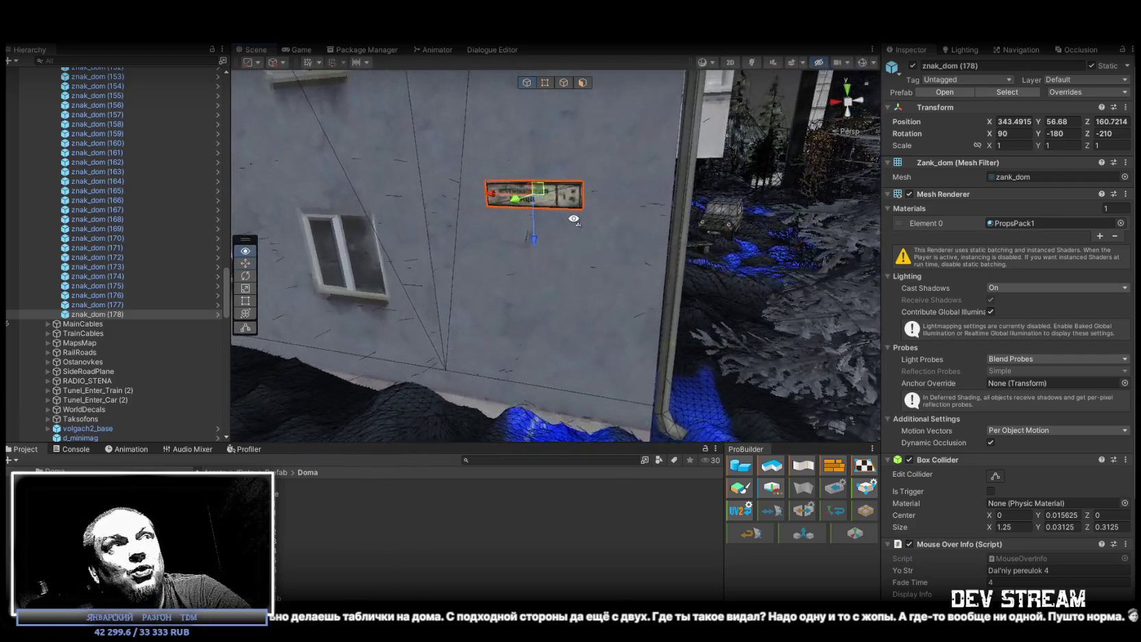
pyautogui.moveTo(501, 234); pyautogui.dragTo(510, 235)
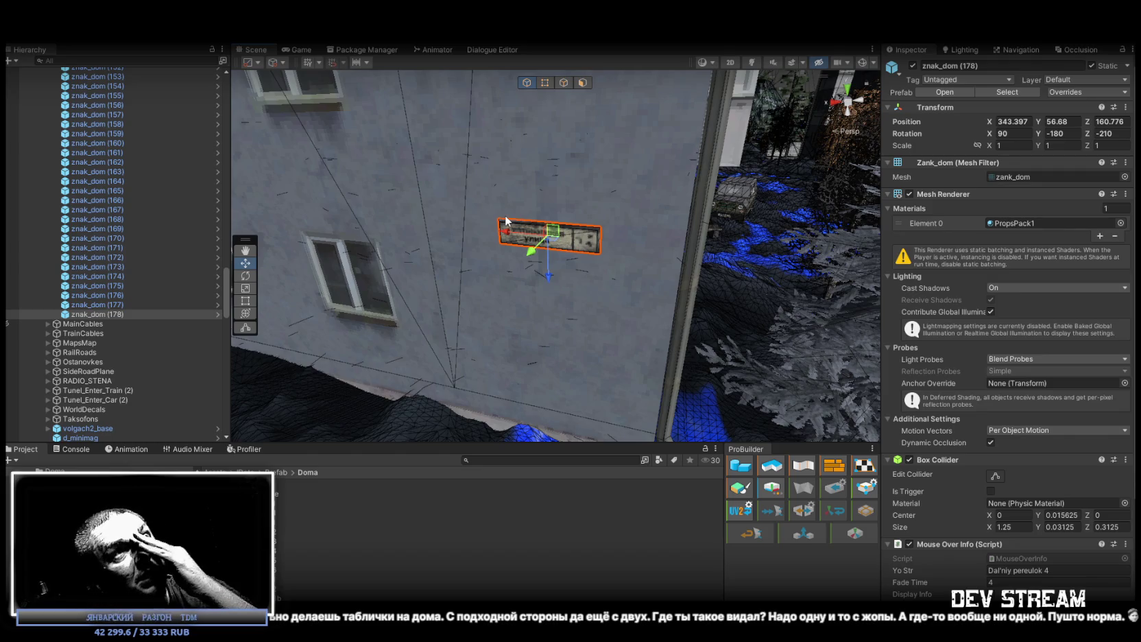
pyautogui.moveTo(505, 238); pyautogui.dragTo(502, 234)
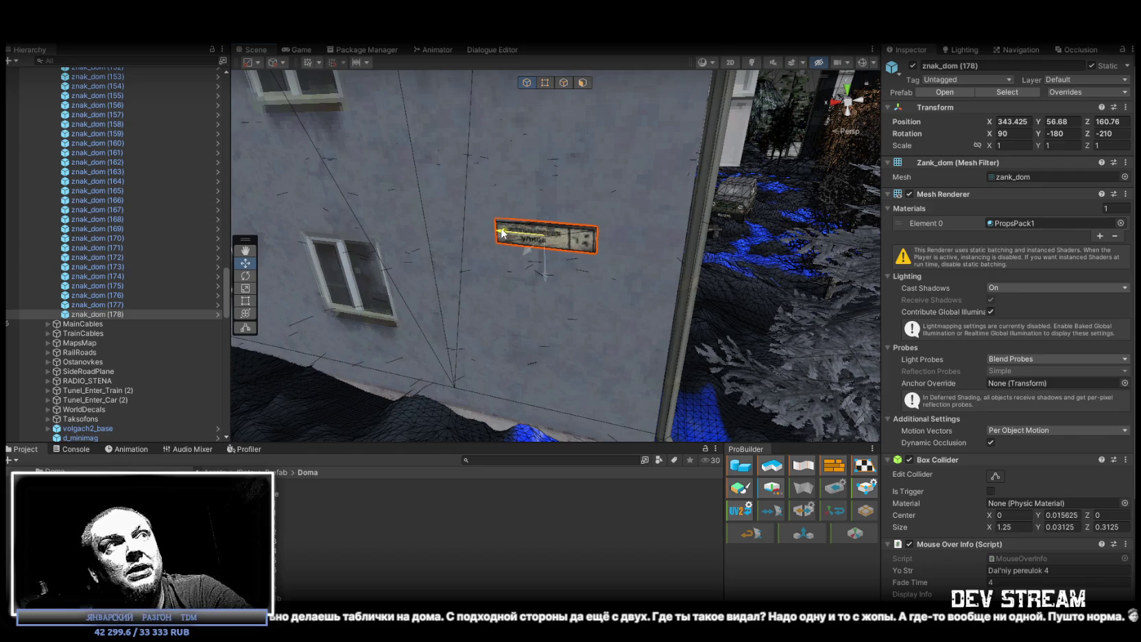
pyautogui.moveTo(632, 255)
pyautogui.mouseDown()
pyautogui.moveTo(597, 265)
pyautogui.moveTo(682, 279)
pyautogui.moveTo(542, 230)
pyautogui.moveTo(625, 248)
pyautogui.moveTo(431, 285)
pyautogui.moveTo(454, 248)
pyautogui.moveTo(261, 341)
pyautogui.moveTo(257, 353)
pyautogui.mouseUp()
# Step: Duplicate the sign as znak_dom (179), rotate it to Z -375 and place it above the brick building's door
pyautogui.hotkey('ctrl', 'd')
pyautogui.moveTo(381, 275)
pyautogui.mouseDown()
pyautogui.moveTo(730, 317)
pyautogui.moveTo(895, 250)
pyautogui.moveTo(557, 272)
pyautogui.moveTo(541, 327)
pyautogui.moveTo(200, 365)
pyautogui.mouseUp()
pyautogui.press('e')
pyautogui.moveTo(480, 288)
pyautogui.mouseDown()
pyautogui.moveTo(510, 252)
pyautogui.moveTo(407, 280)
pyautogui.moveTo(556, 230)
pyautogui.moveTo(510, 229)
pyautogui.moveTo(631, 255)
pyautogui.moveTo(611, 318)
pyautogui.moveTo(654, 351)
pyautogui.moveTo(615, 279)
pyautogui.moveTo(595, 289)
pyautogui.moveTo(613, 260)
pyautogui.moveTo(596, 258)
pyautogui.moveTo(608, 256)
pyautogui.mouseUp()
pyautogui.press('w')
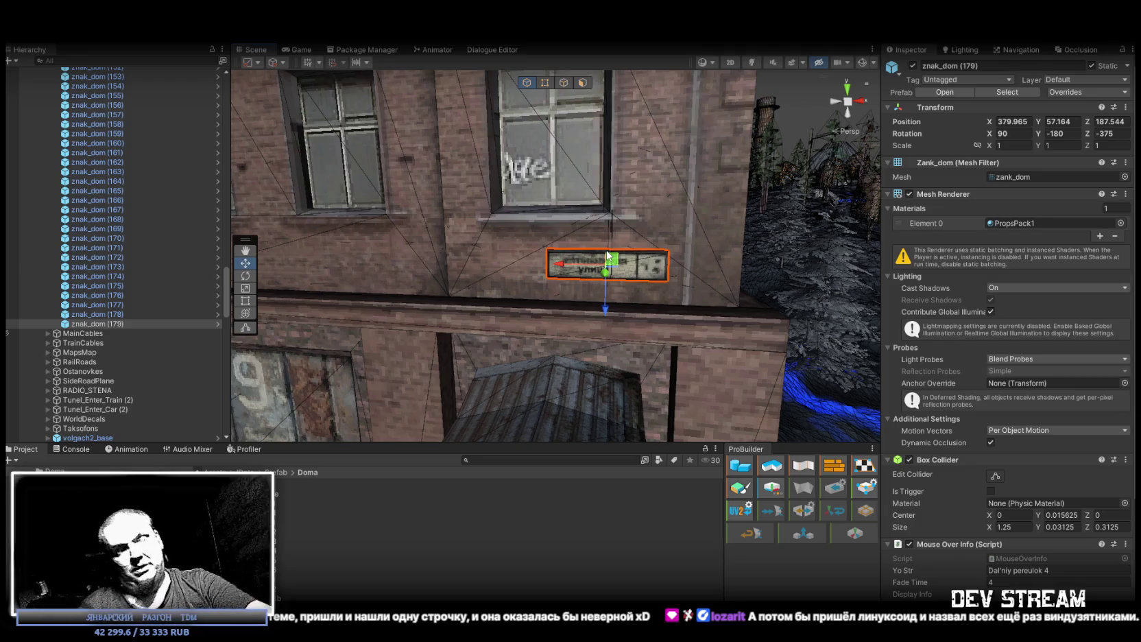
pyautogui.moveTo(798, 239)
pyautogui.mouseDown()
pyautogui.moveTo(698, 245)
pyautogui.moveTo(574, 210)
pyautogui.mouseUp()
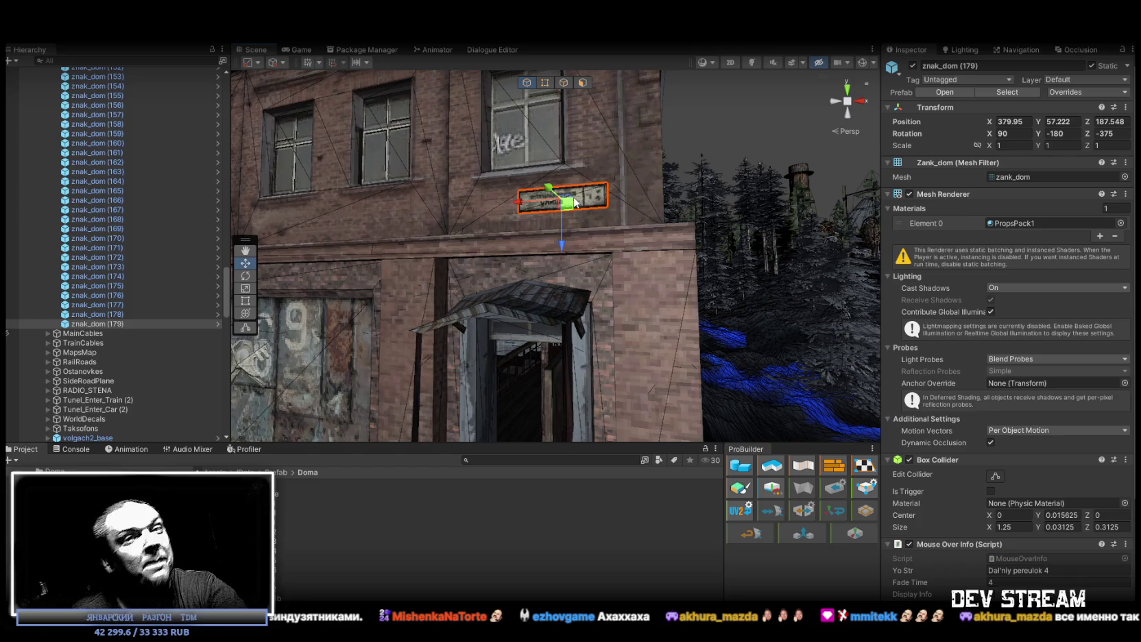
pyautogui.moveTo(568, 209)
pyautogui.mouseDown()
pyautogui.moveTo(619, 252)
pyautogui.moveTo(669, 266)
pyautogui.moveTo(656, 259)
pyautogui.moveTo(708, 258)
pyautogui.mouseUp()
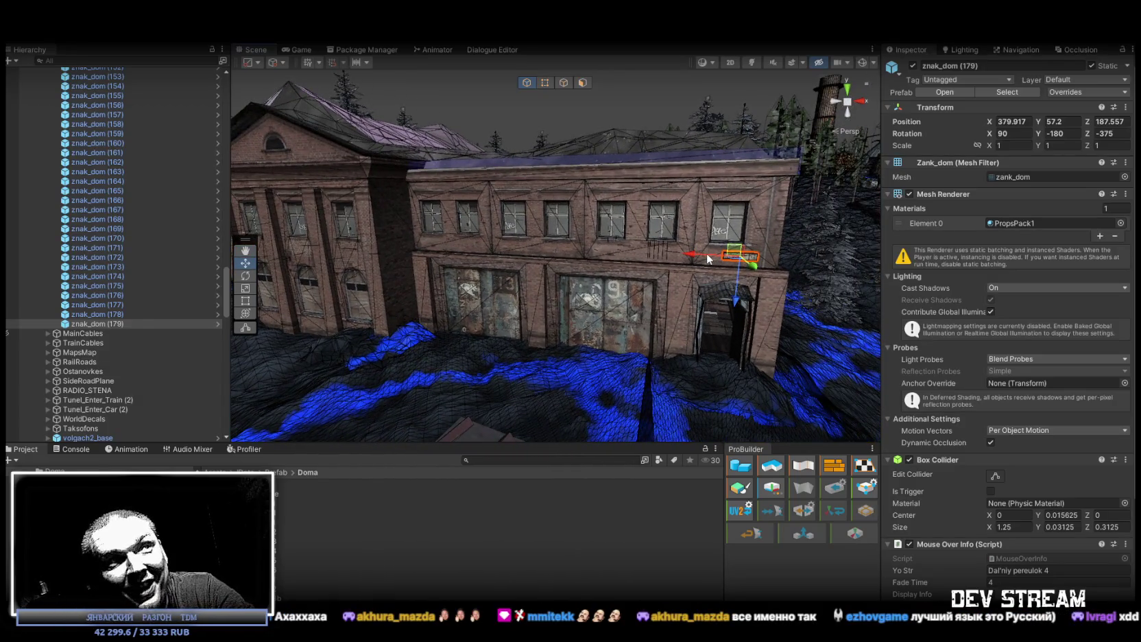
# Step: Frame znak_dom (179) and slide it left along the brick wall toward the corner
pyautogui.scroll(10, 709, 258)
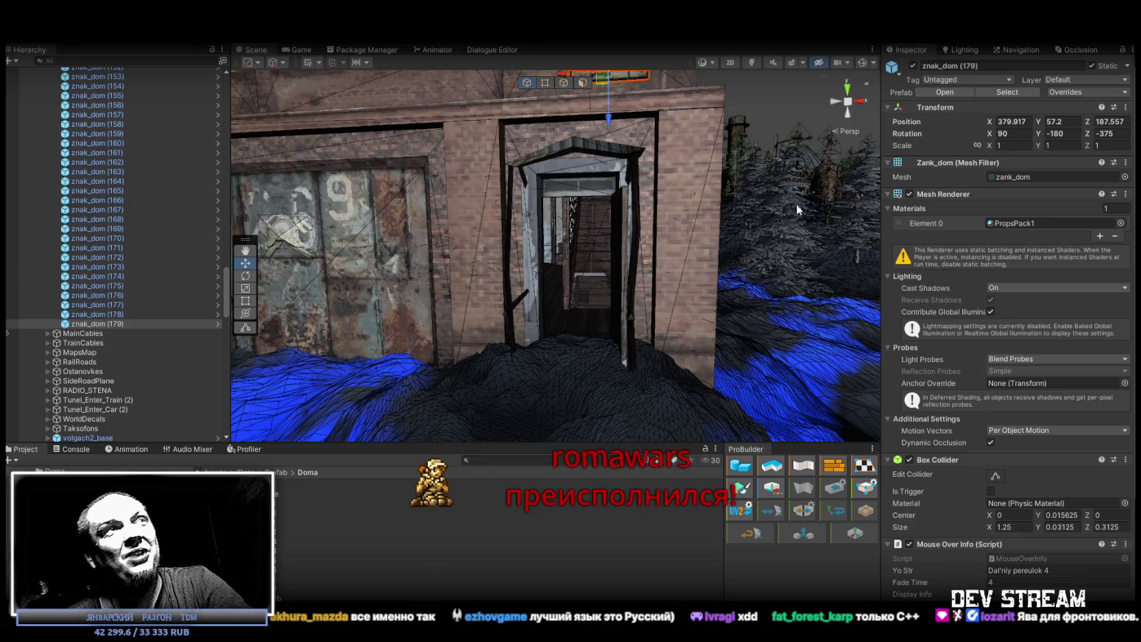
pyautogui.press('f')
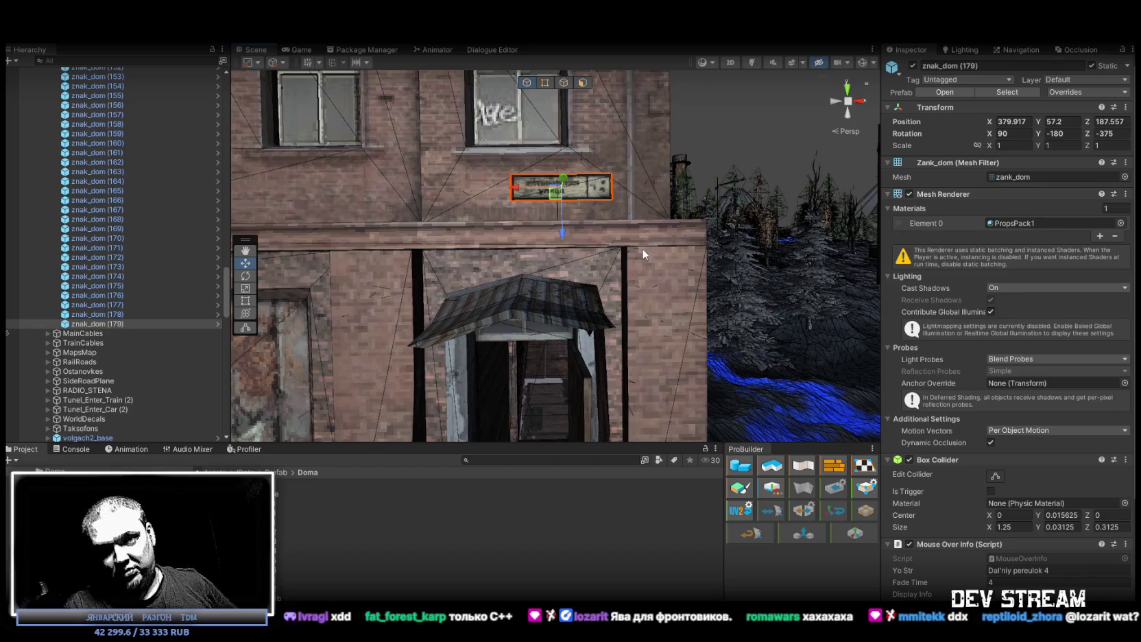
pyautogui.moveTo(556, 199); pyautogui.dragTo(563, 200)
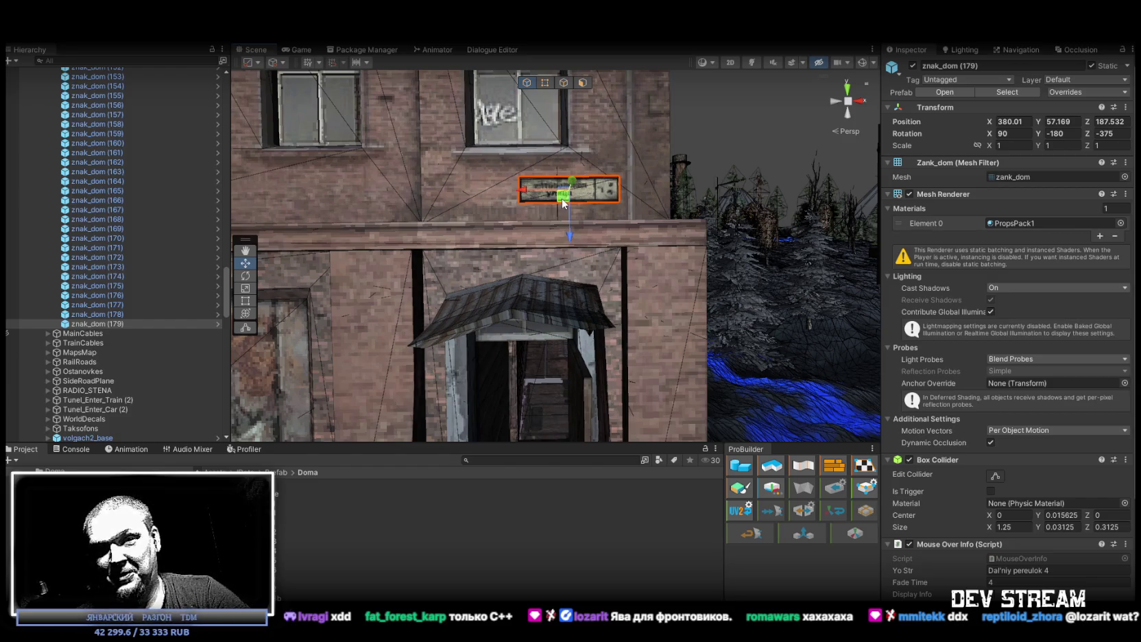
pyautogui.scroll(-3, 615, 198)
pyautogui.moveTo(576, 201)
pyautogui.mouseDown()
pyautogui.moveTo(559, 202)
pyautogui.moveTo(572, 224)
pyautogui.moveTo(542, 224)
pyautogui.moveTo(544, 266)
pyautogui.moveTo(488, 222)
pyautogui.moveTo(521, 261)
pyautogui.moveTo(560, 280)
pyautogui.moveTo(1020, 296)
pyautogui.moveTo(746, 314)
pyautogui.moveTo(669, 302)
pyautogui.mouseUp()
# Step: Turn znak_dom (179) to face the side wall and slide it along that wall
pyautogui.press('e')
pyautogui.moveTo(600, 206)
pyautogui.mouseDown()
pyautogui.moveTo(724, 225)
pyautogui.moveTo(595, 214)
pyautogui.mouseUp()
pyautogui.press('w')
pyautogui.moveTo(595, 214)
pyautogui.mouseDown()
pyautogui.moveTo(572, 219)
pyautogui.moveTo(707, 250)
pyautogui.moveTo(722, 232)
pyautogui.mouseUp()
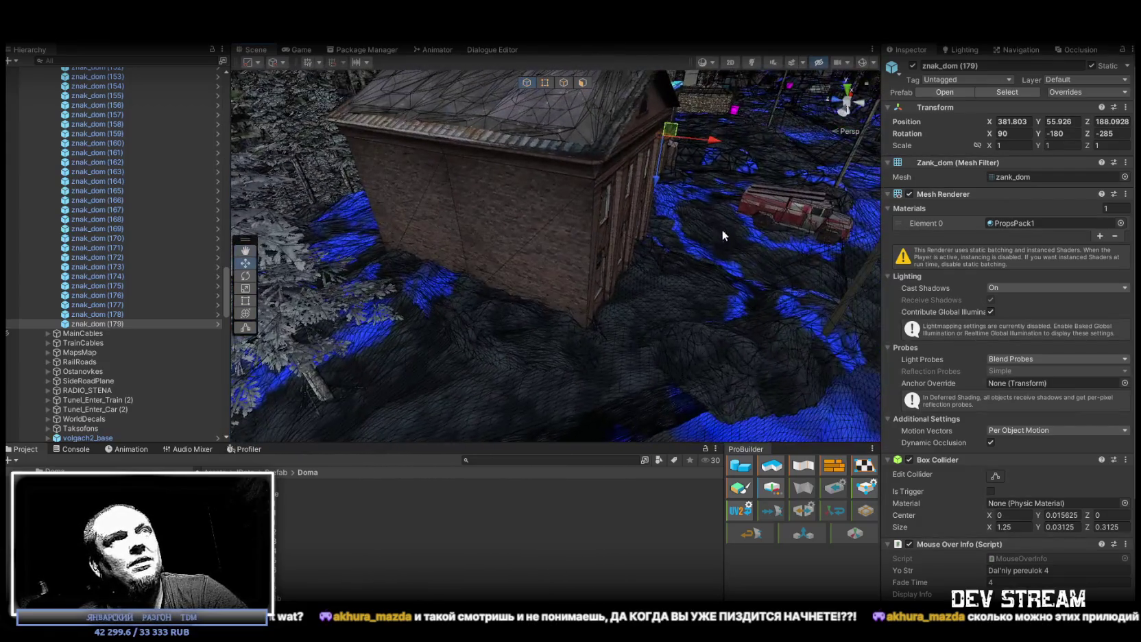
# Step: Duplicate it as znak_dom (180), rotate it to face the wall, and inspect it from around the building
pyautogui.hotkey('ctrl', 'd')
pyautogui.moveTo(686, 157)
pyautogui.mouseDown()
pyautogui.moveTo(662, 146)
pyautogui.moveTo(549, 269)
pyautogui.moveTo(634, 286)
pyautogui.moveTo(363, 277)
pyautogui.moveTo(299, 262)
pyautogui.mouseUp()
pyautogui.press('e')
pyautogui.moveTo(581, 285)
pyautogui.mouseDown()
pyautogui.moveTo(592, 212)
pyautogui.moveTo(533, 210)
pyautogui.moveTo(506, 240)
pyautogui.moveTo(553, 258)
pyautogui.mouseUp()
pyautogui.press('w')
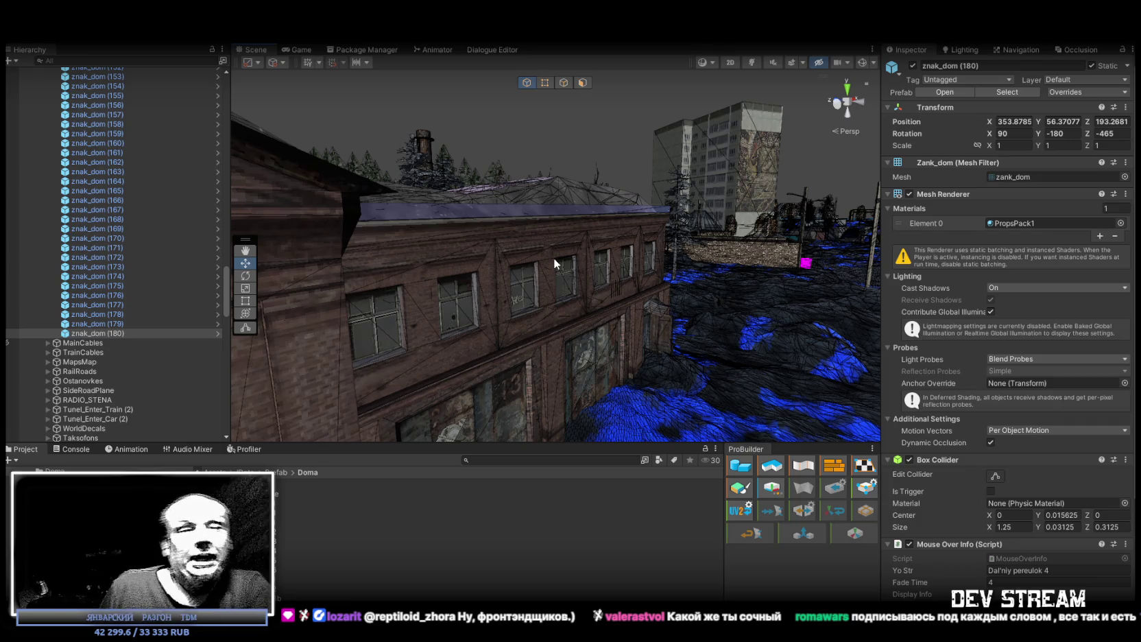
pyautogui.moveTo(554, 258)
pyautogui.mouseDown()
pyautogui.moveTo(574, 257)
pyautogui.moveTo(497, 331)
pyautogui.mouseUp()
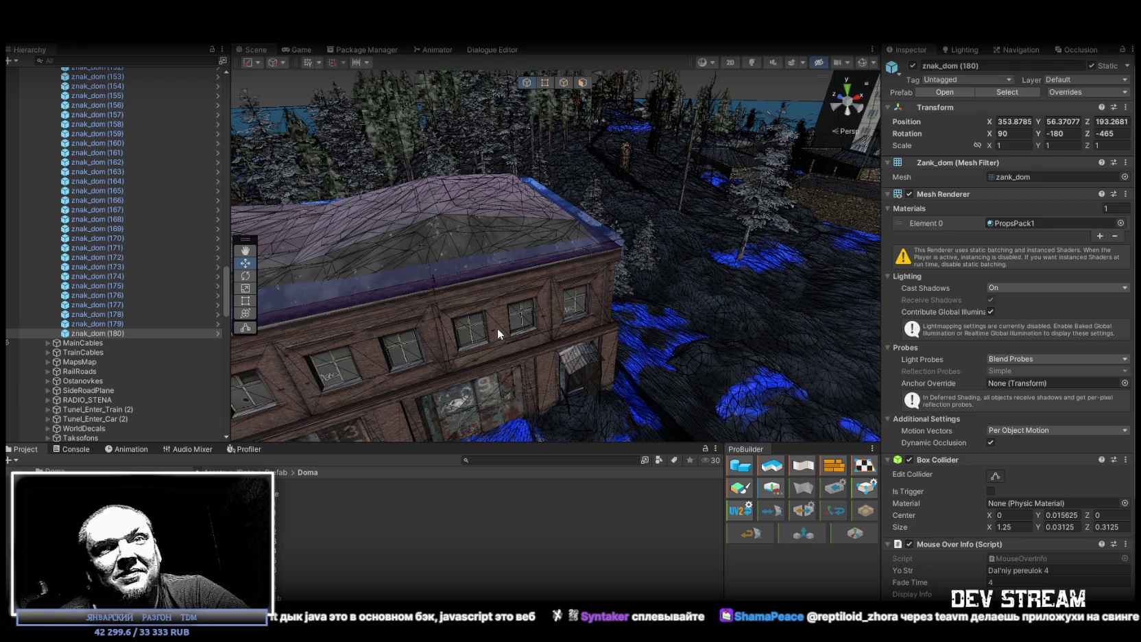
pyautogui.moveTo(366, 249)
pyautogui.mouseDown()
pyautogui.moveTo(521, 310)
pyautogui.moveTo(393, 275)
pyautogui.mouseUp()
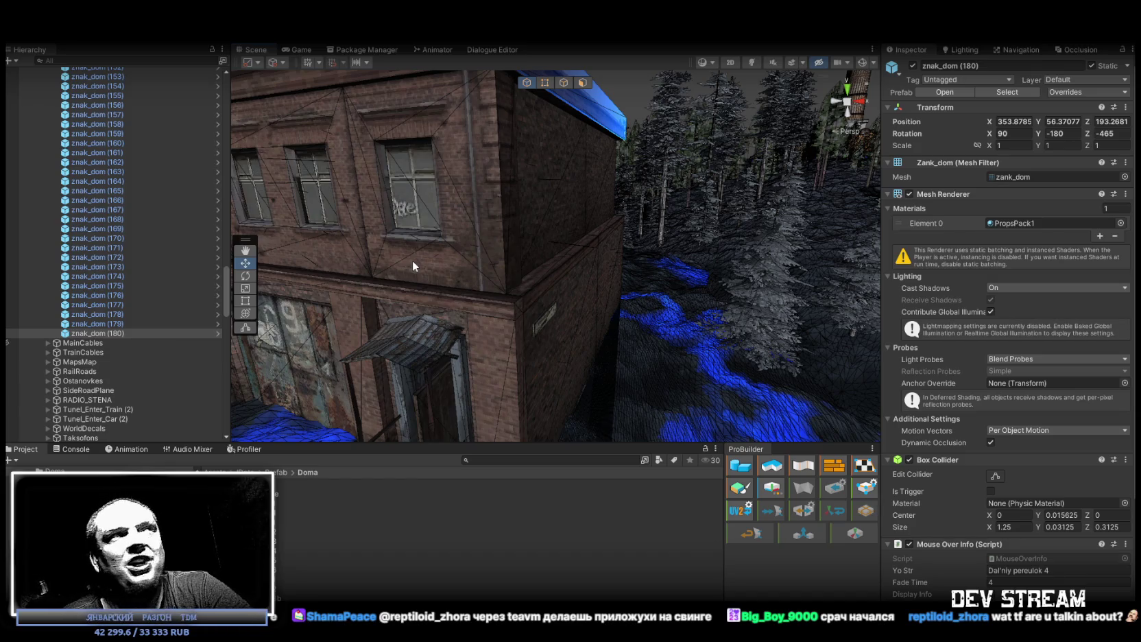
pyautogui.moveTo(412, 246)
pyautogui.mouseDown()
pyautogui.moveTo(380, 216)
pyautogui.moveTo(382, 230)
pyautogui.mouseUp()
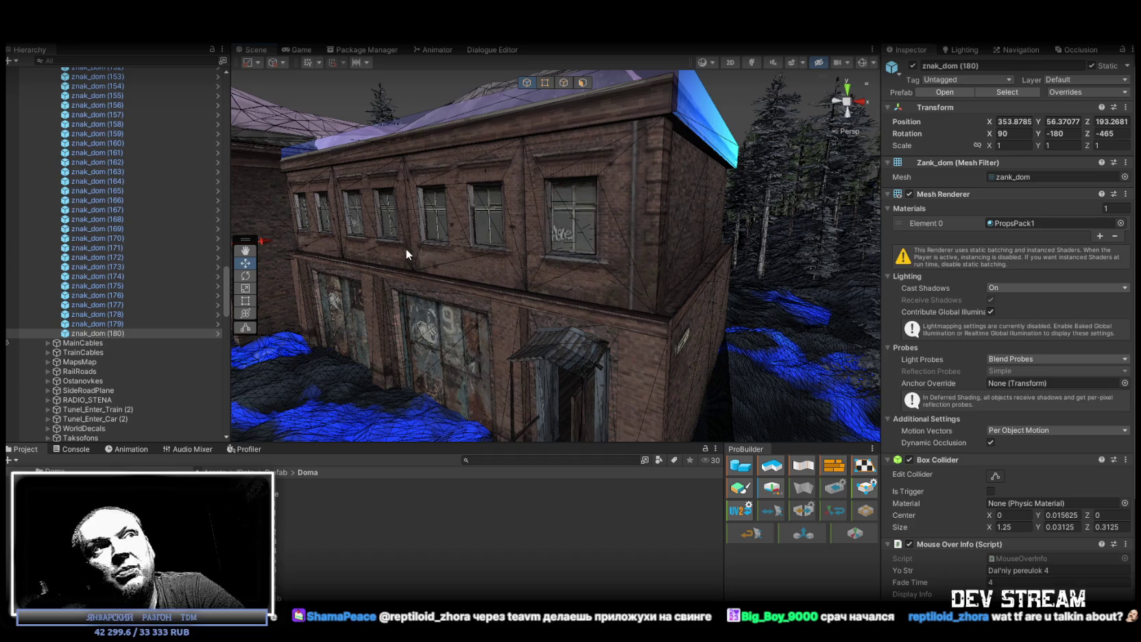
pyautogui.moveTo(406, 248)
pyautogui.mouseDown()
pyautogui.moveTo(404, 267)
pyautogui.moveTo(432, 272)
pyautogui.mouseUp()
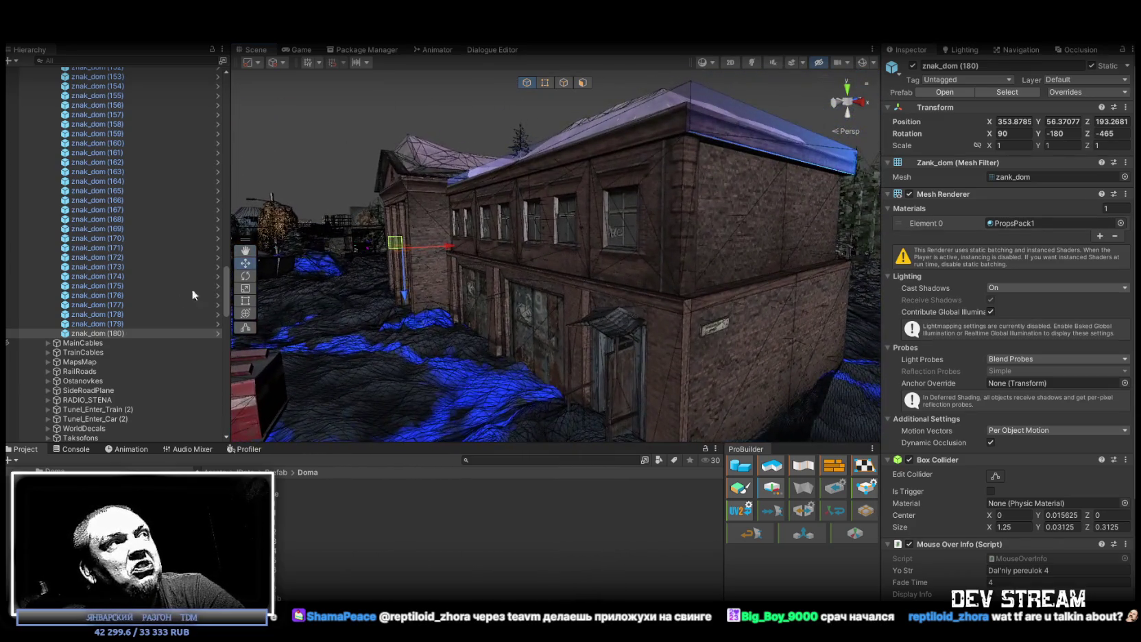
# Step: Frame znak_dom (179) and (180) together and view them along the building's front and side
pyautogui.keyDown('ctrl'); pyautogui.click(121, 327); pyautogui.keyUp('ctrl')
pyautogui.press('f')
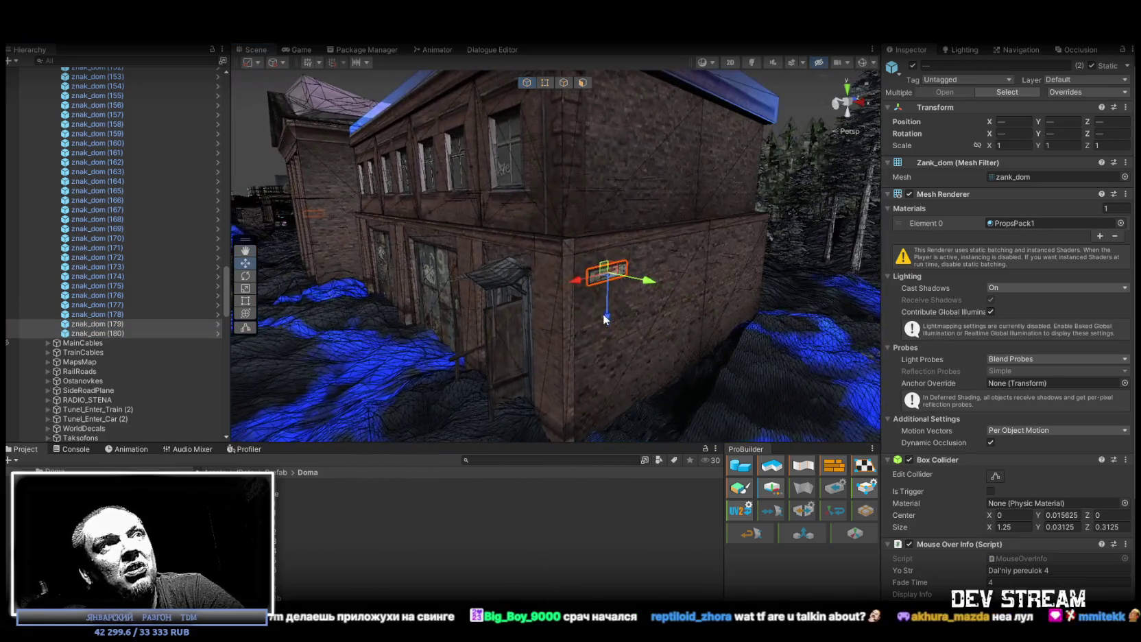
pyautogui.moveTo(610, 326)
pyautogui.mouseDown()
pyautogui.moveTo(492, 307)
pyautogui.moveTo(521, 313)
pyautogui.mouseUp()
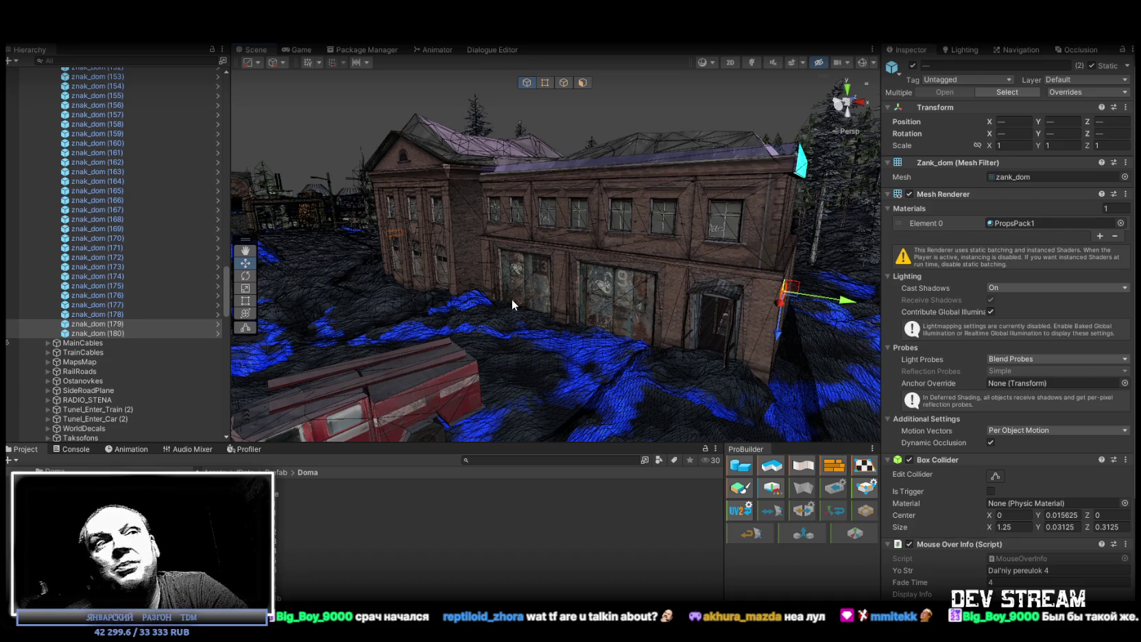
pyautogui.moveTo(433, 296)
pyautogui.mouseDown()
pyautogui.moveTo(411, 291)
pyautogui.moveTo(425, 277)
pyautogui.mouseUp()
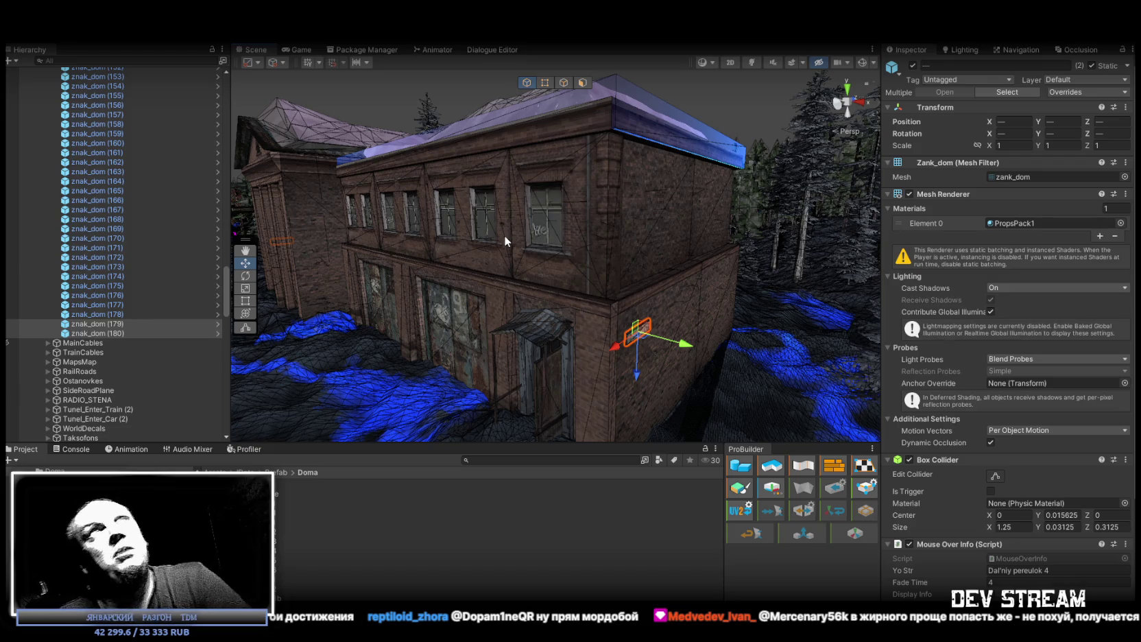
pyautogui.moveTo(504, 235)
pyautogui.mouseDown()
pyautogui.moveTo(590, 315)
pyautogui.moveTo(734, 312)
pyautogui.moveTo(164, 271)
pyautogui.moveTo(343, 282)
pyautogui.moveTo(487, 236)
pyautogui.moveTo(553, 263)
pyautogui.moveTo(595, 302)
pyautogui.moveTo(1043, 376)
pyautogui.mouseUp()
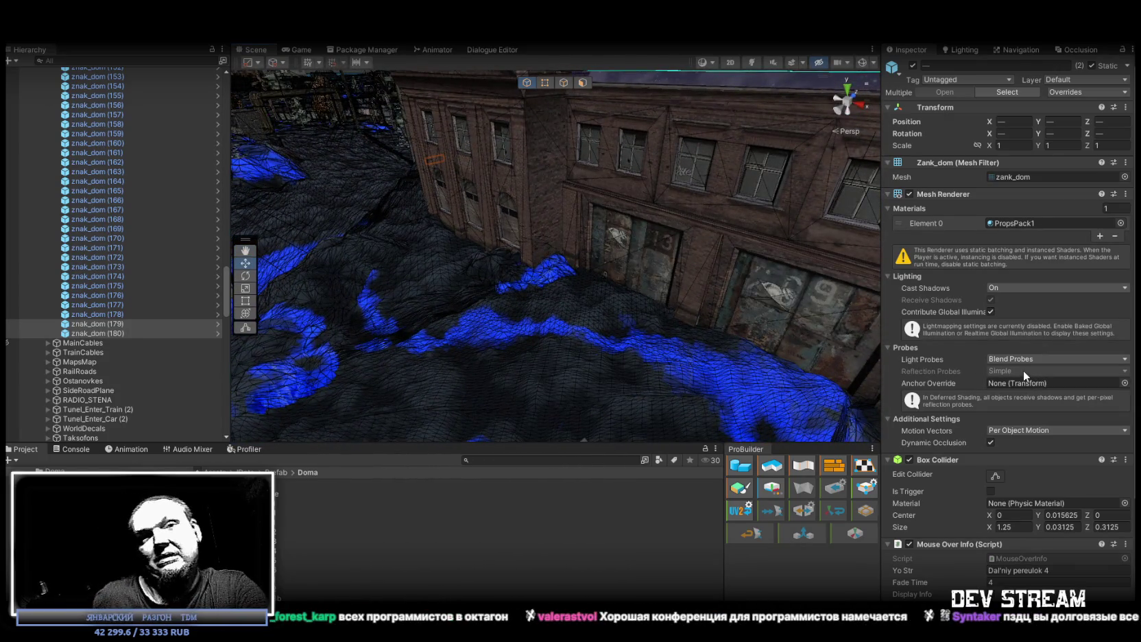
# Step: Fly the Scene camera back outside to the brick building's doorway with the address signs
pyautogui.moveTo(587, 240); pyautogui.dragTo(671, 247)
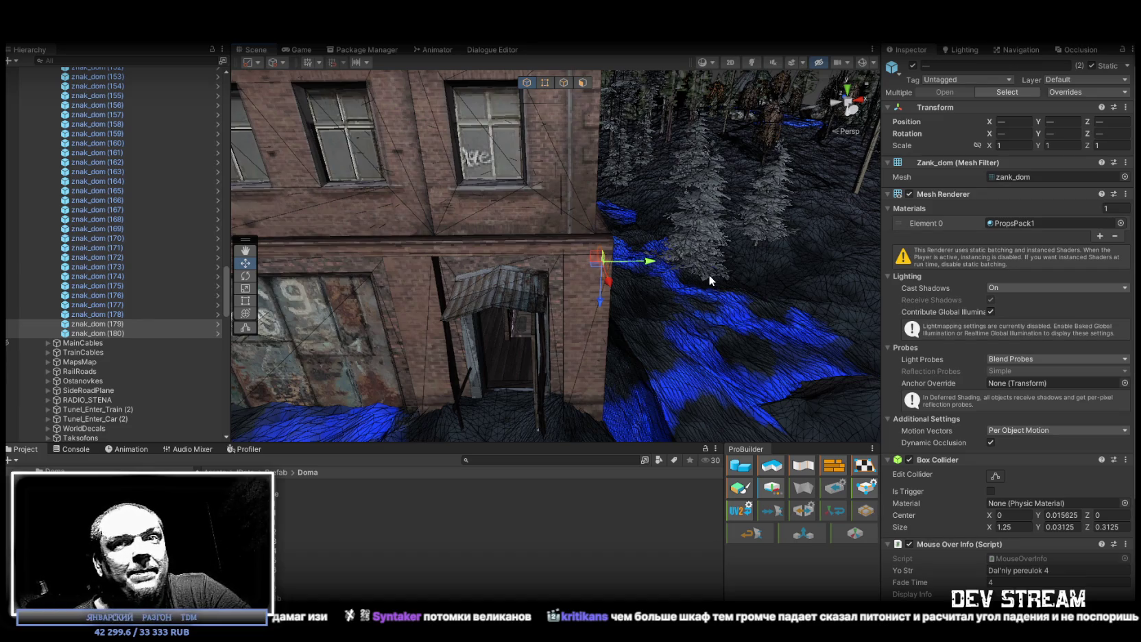
# Step: Frame address sign znak_dom (180) at the corner and slide it right along the brick wall
pyautogui.moveTo(739, 310)
pyautogui.mouseDown()
pyautogui.moveTo(686, 322)
pyautogui.moveTo(565, 302)
pyautogui.mouseUp()
pyautogui.press('f')
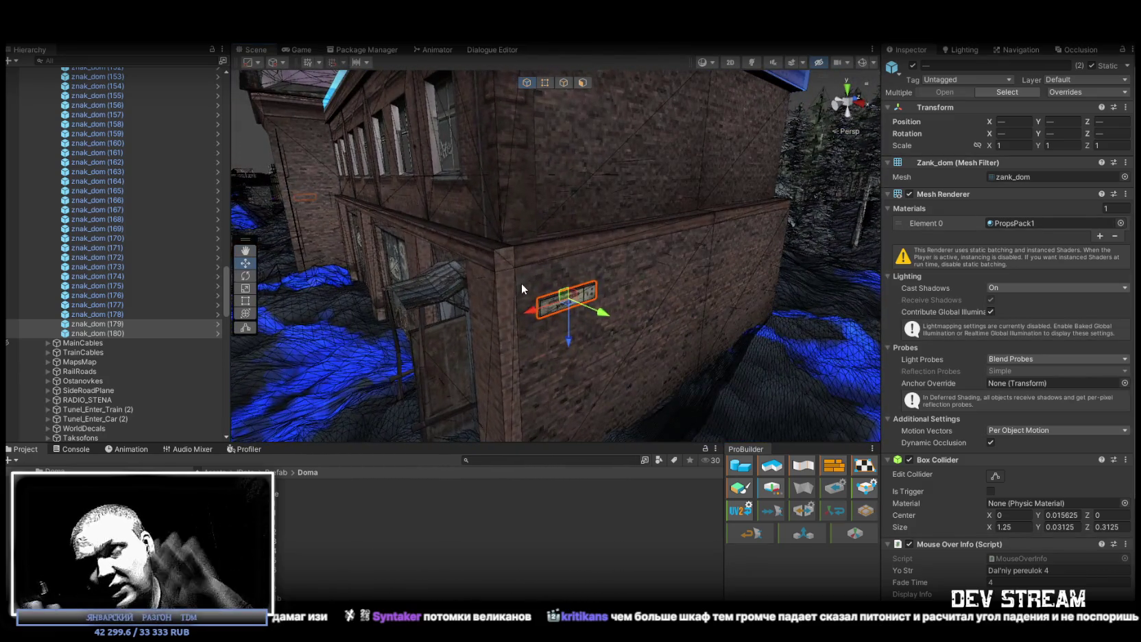
pyautogui.scroll(5, 525, 280)
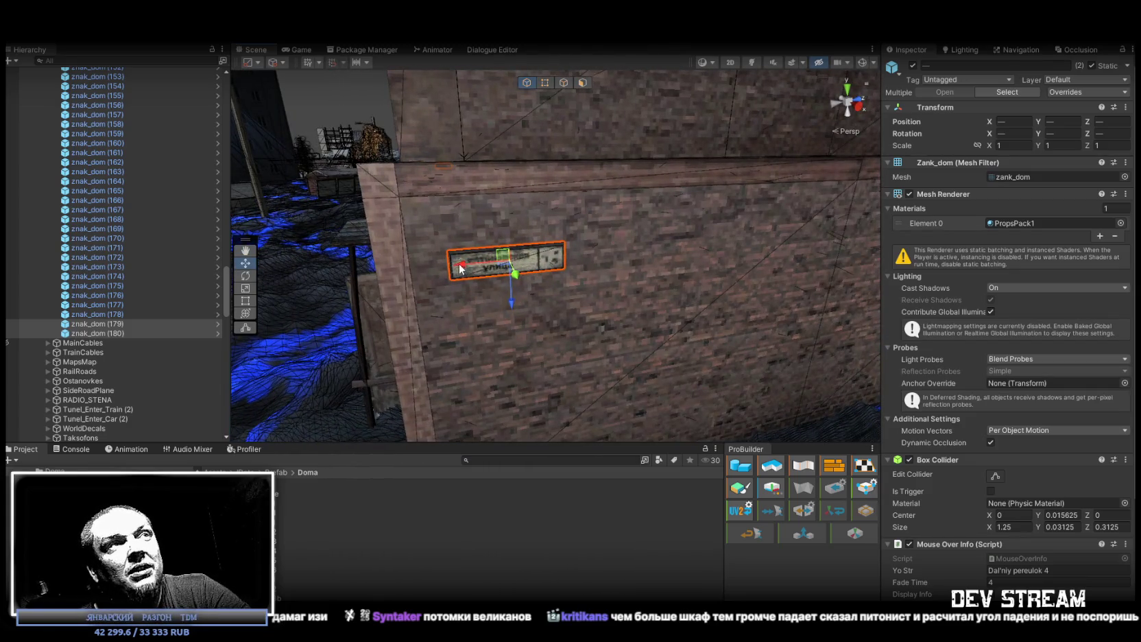
pyautogui.moveTo(461, 265); pyautogui.dragTo(787, 302)
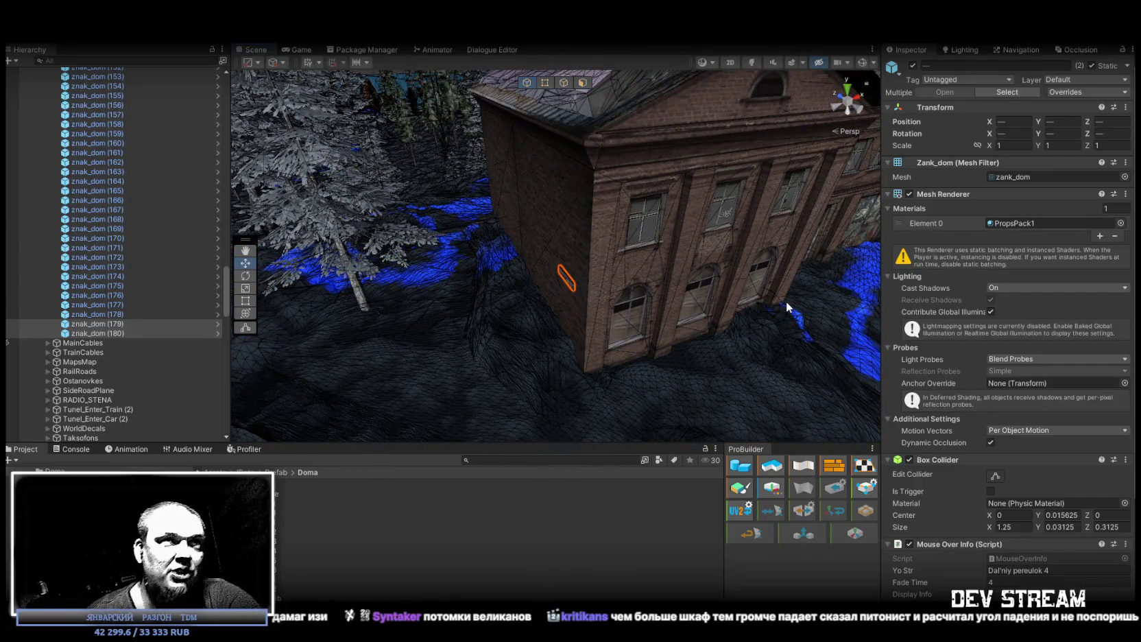
pyautogui.moveTo(661, 240)
pyautogui.mouseDown()
pyautogui.moveTo(424, 139)
pyautogui.moveTo(303, 171)
pyautogui.moveTo(323, 162)
pyautogui.mouseUp()
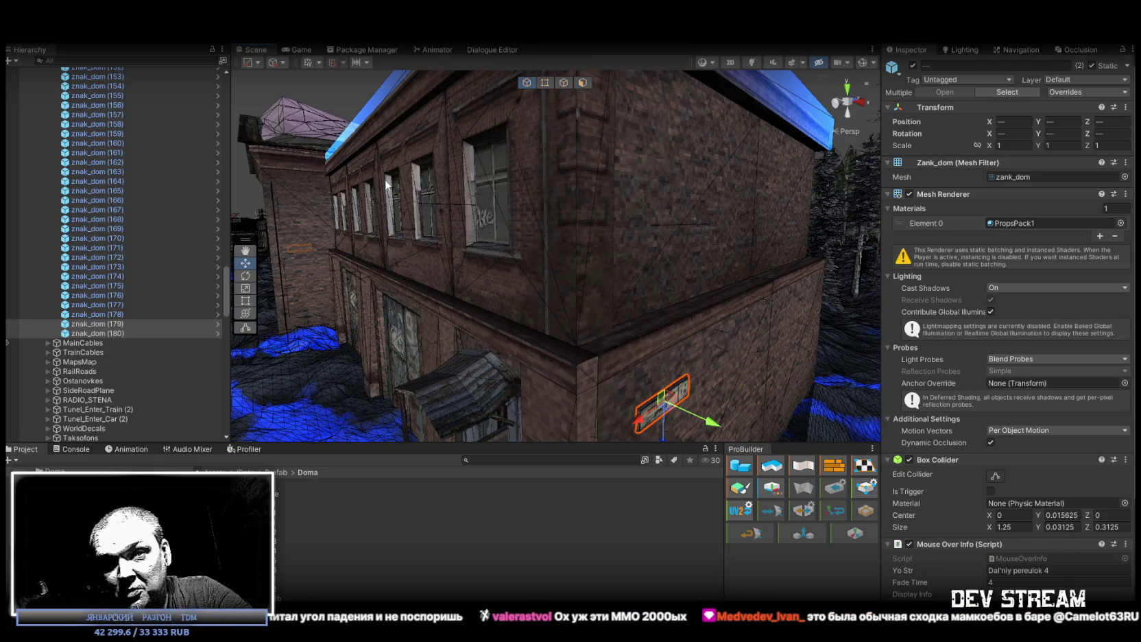
pyautogui.moveTo(429, 164)
pyautogui.mouseDown()
pyautogui.moveTo(643, 296)
pyautogui.moveTo(640, 275)
pyautogui.mouseUp()
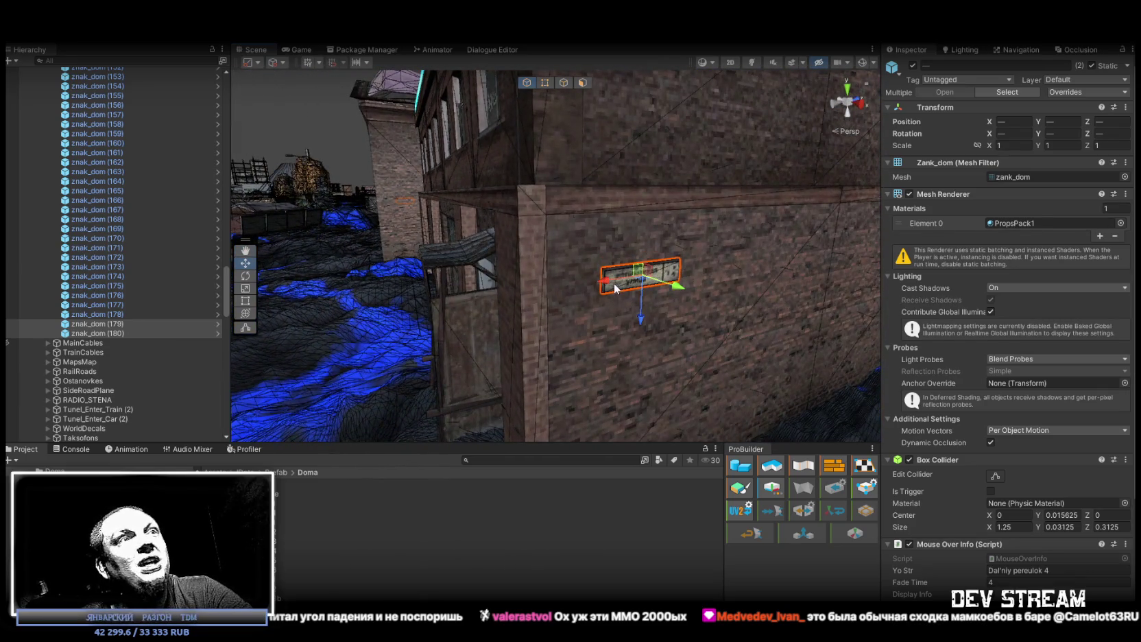
pyautogui.moveTo(615, 288); pyautogui.dragTo(503, 290)
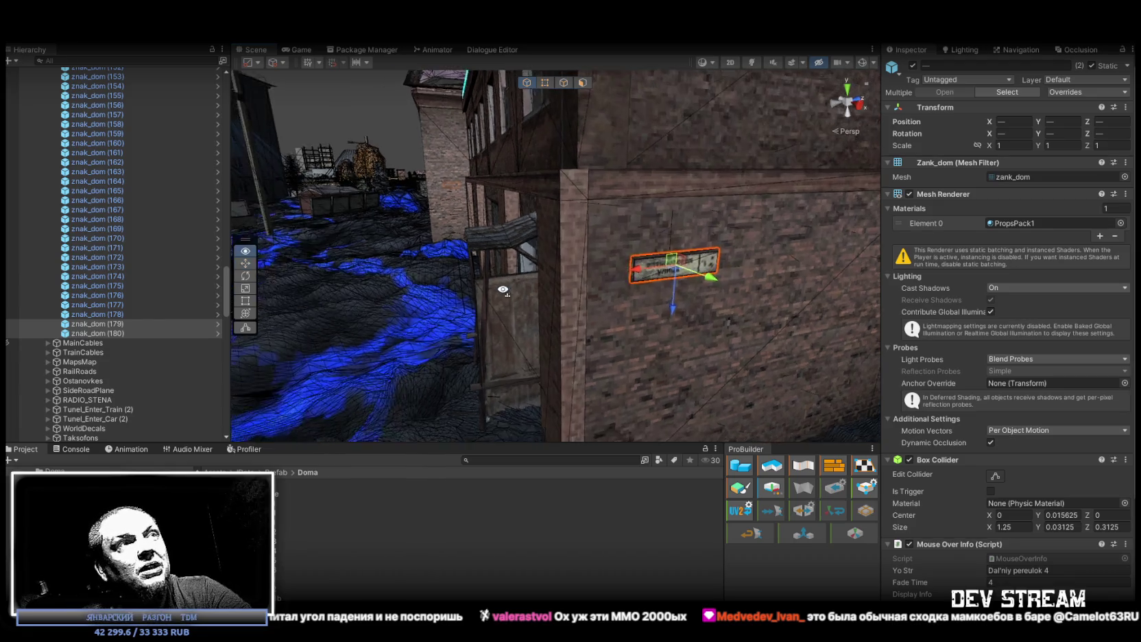
pyautogui.scroll(-10, 503, 290)
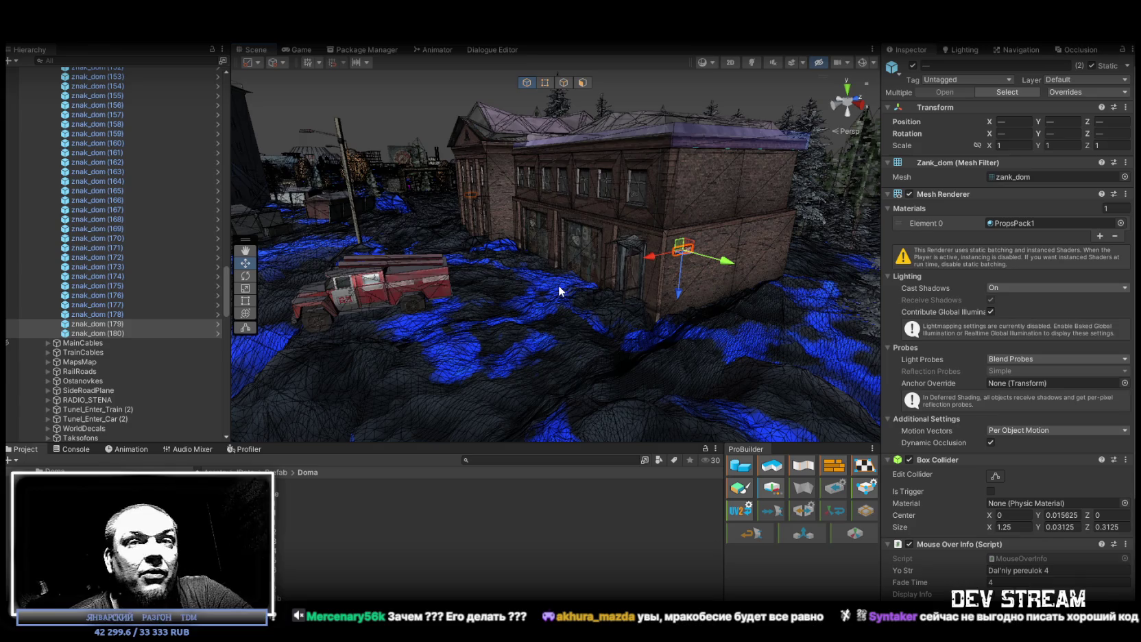
pyautogui.moveTo(729, 245); pyautogui.dragTo(594, 251)
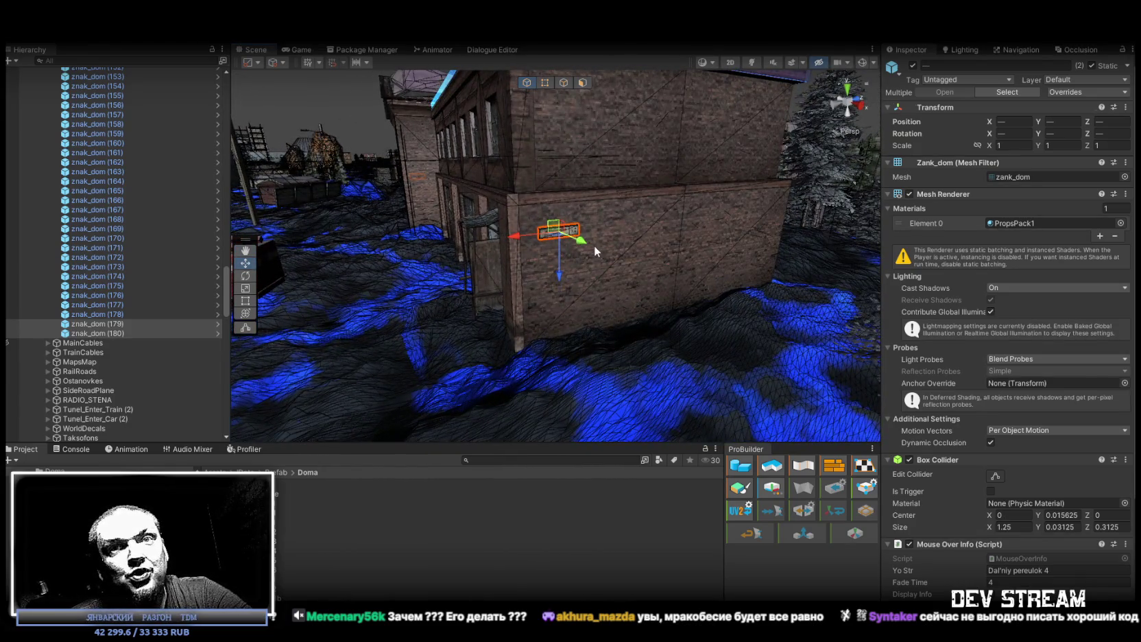